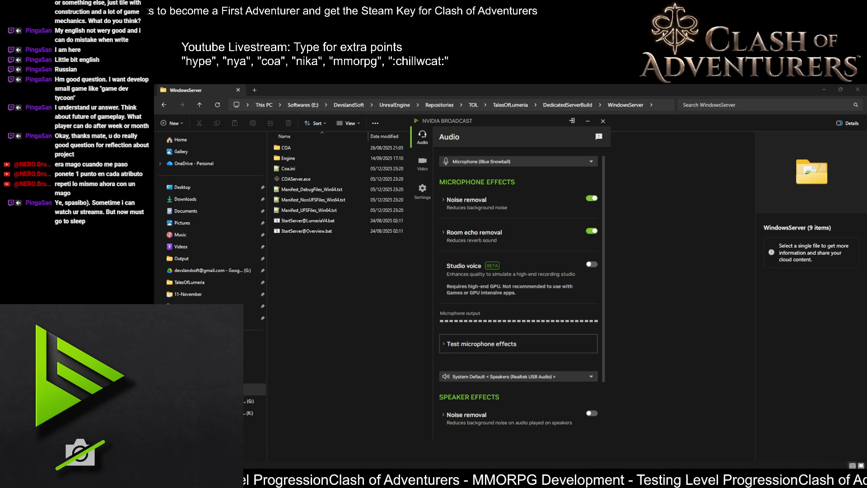
Minimize File Explorer and close the ChatGPT browser window and Task Manager
click(823, 90)
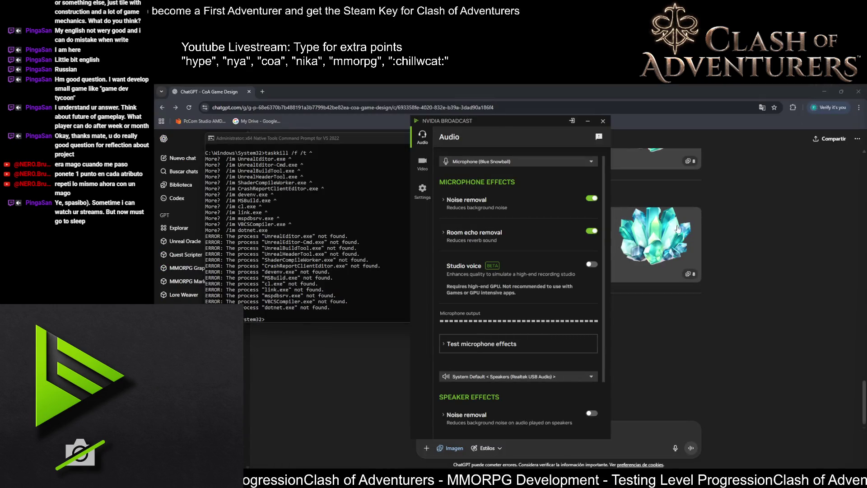
click(679, 87)
click(858, 91)
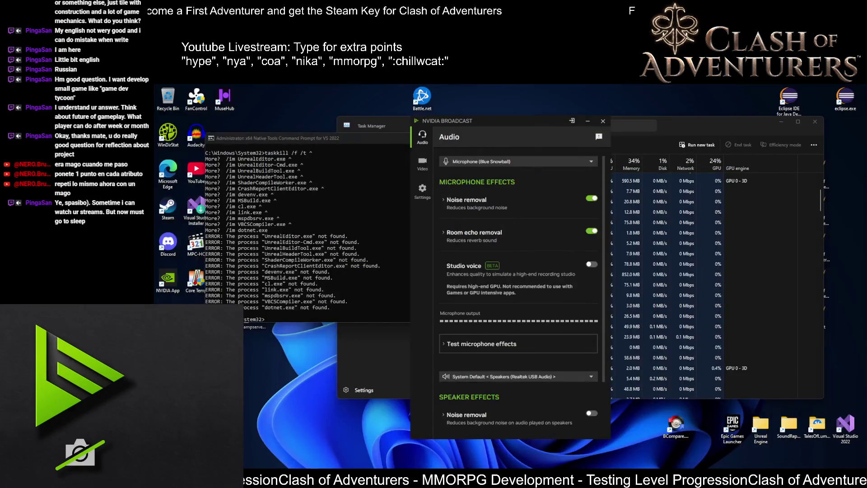
click(748, 118)
click(815, 121)
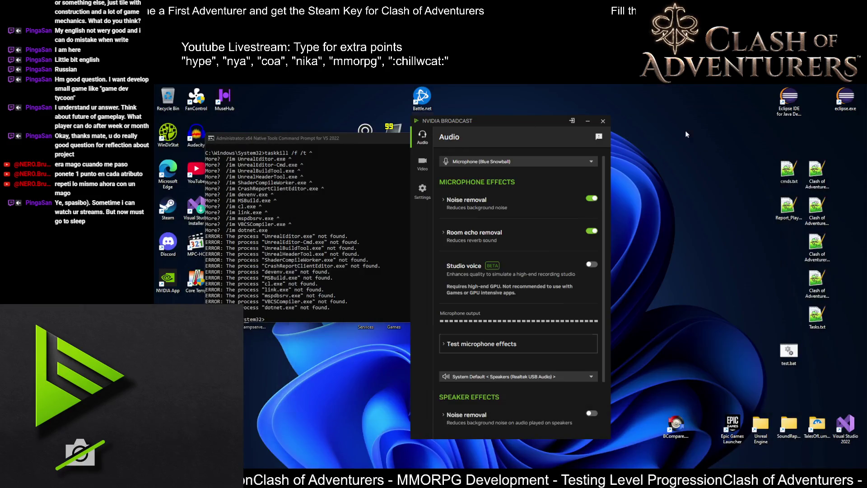
Focus the VS 2022 command prompt and select the TalesOfLumeria project shortcut
click(343, 139)
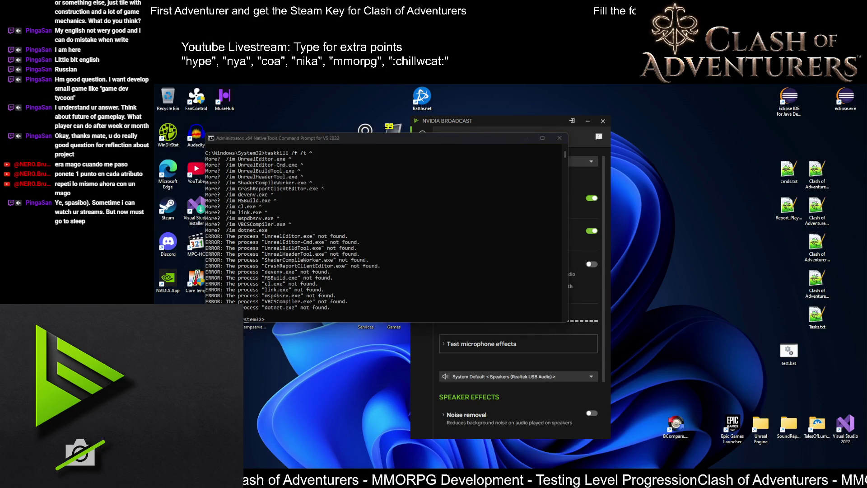
click(425, 248)
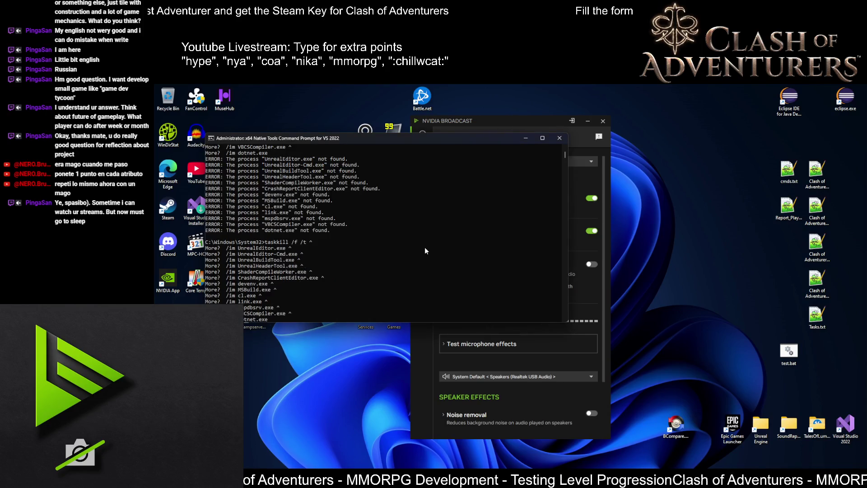
click(820, 441)
Load COA.sln, dismiss NVIDIA Broadcast, and list the modified DefaultCoa.ini and Coa.ini in Git Changes
double_click(845, 426)
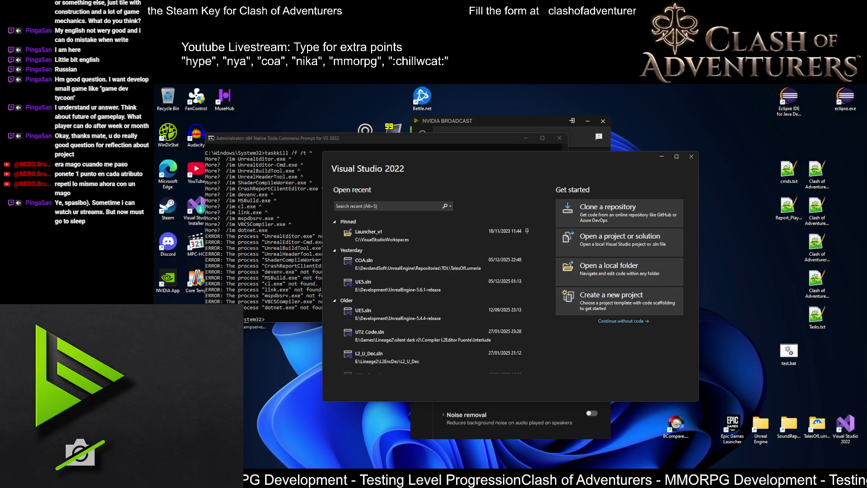
click(432, 263)
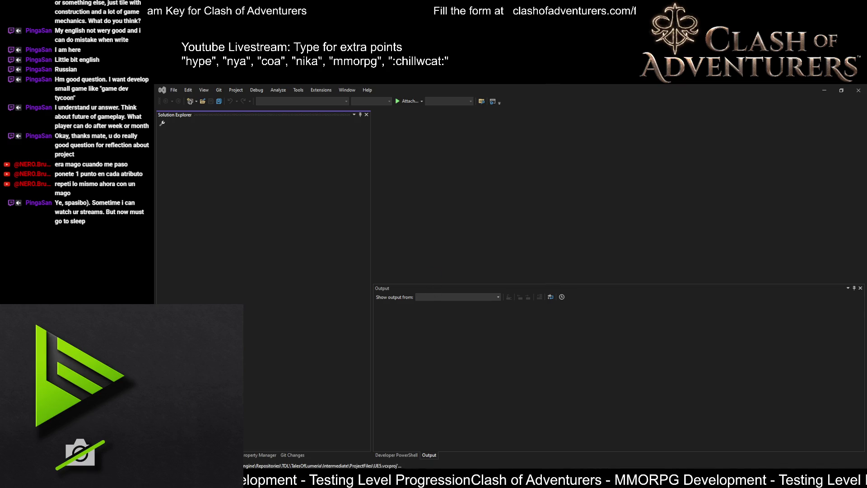
click(783, 451)
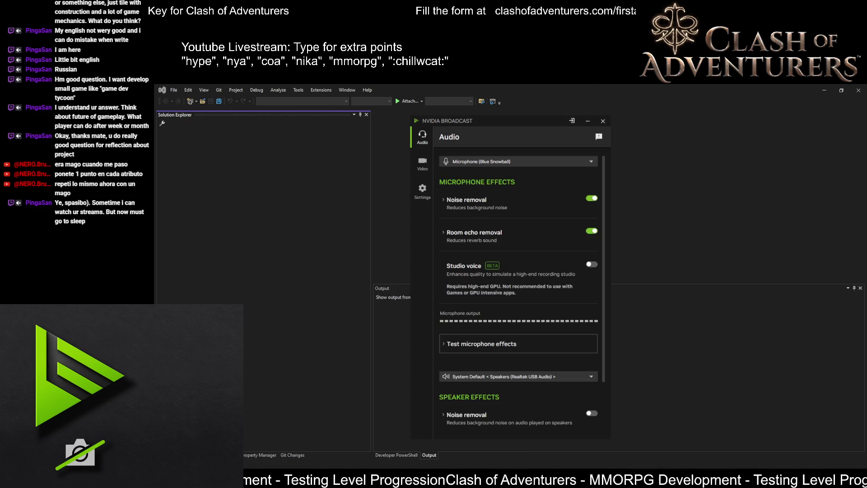
click(422, 164)
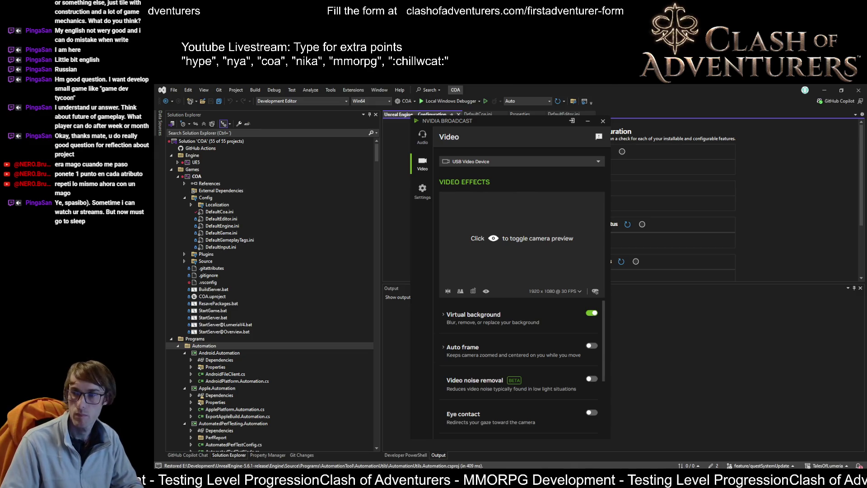
click(679, 399)
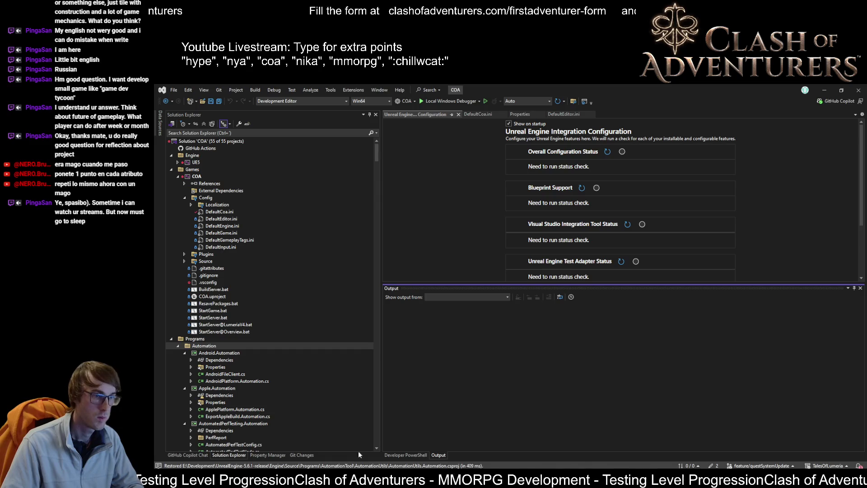
click(712, 466)
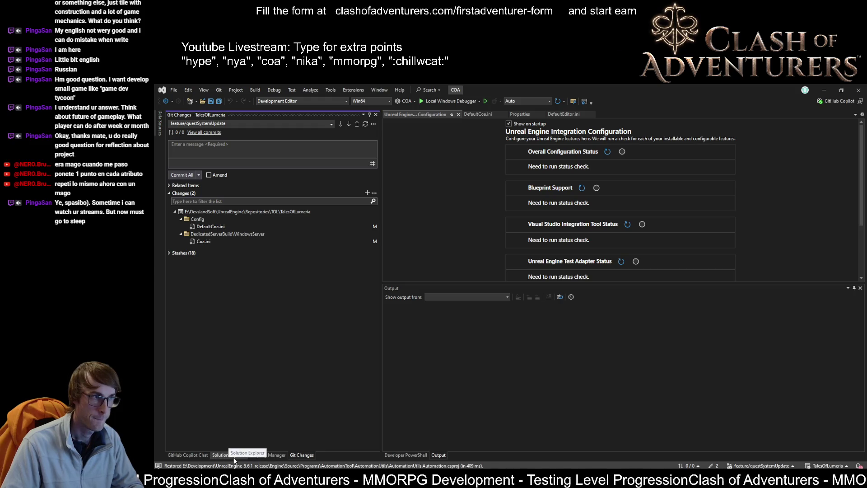
Check out the main branch despite local changes
click(761, 465)
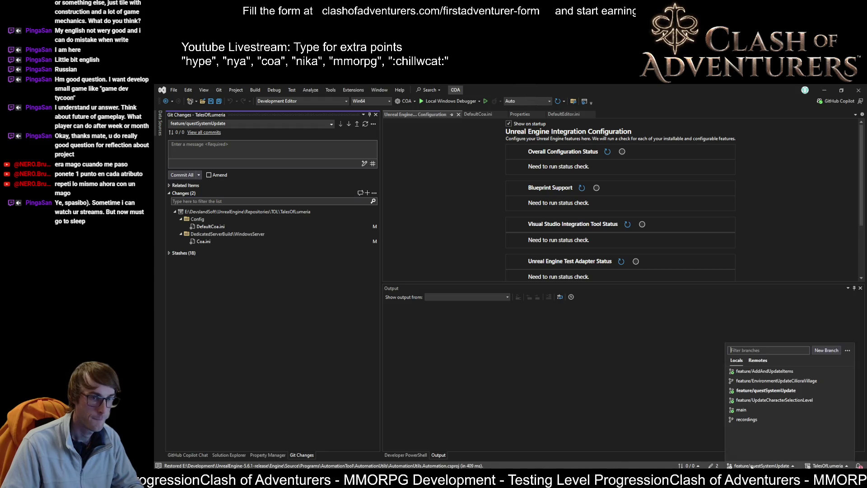
click(727, 409)
click(636, 413)
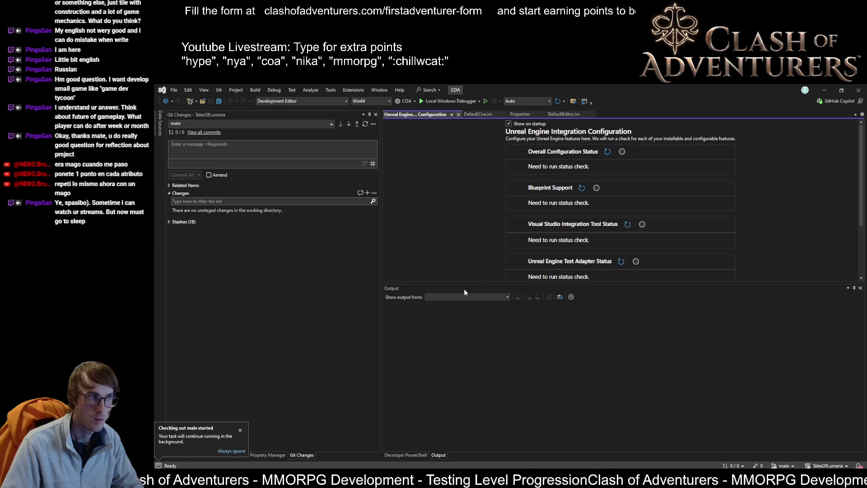
Pull the latest changes for main using the GitHub account
click(350, 123)
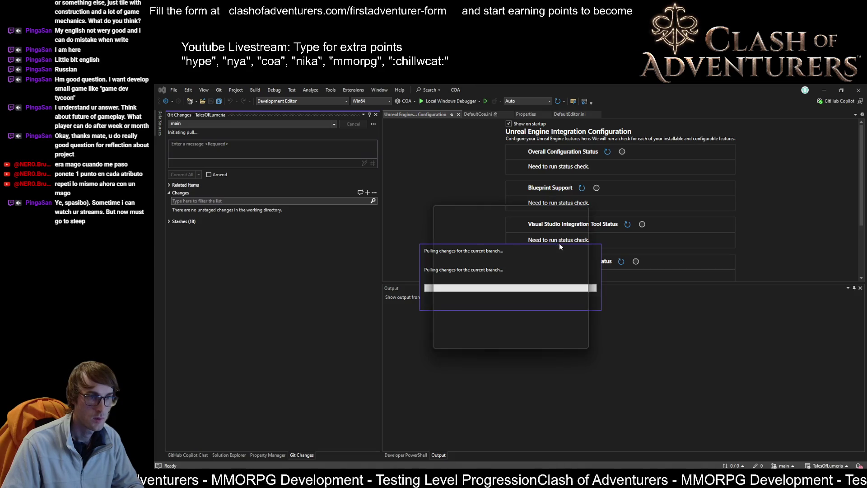
click(488, 281)
click(511, 317)
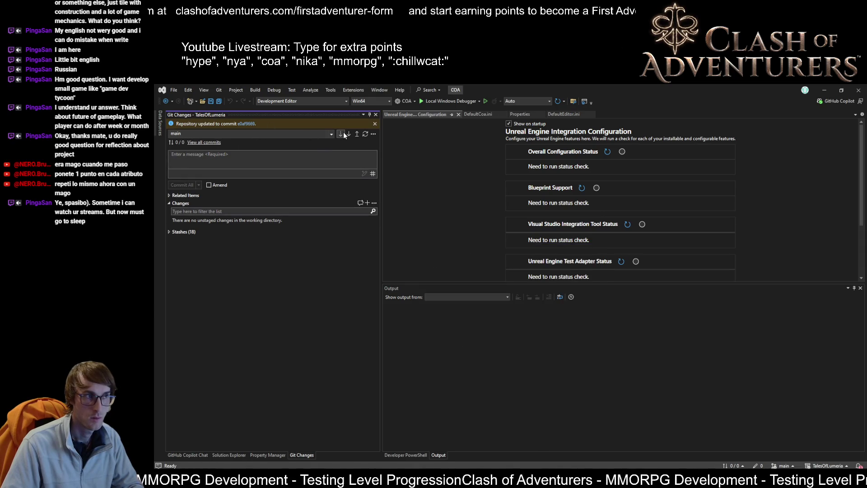
Delete the local feature/questSystemUpdate branch
click(787, 466)
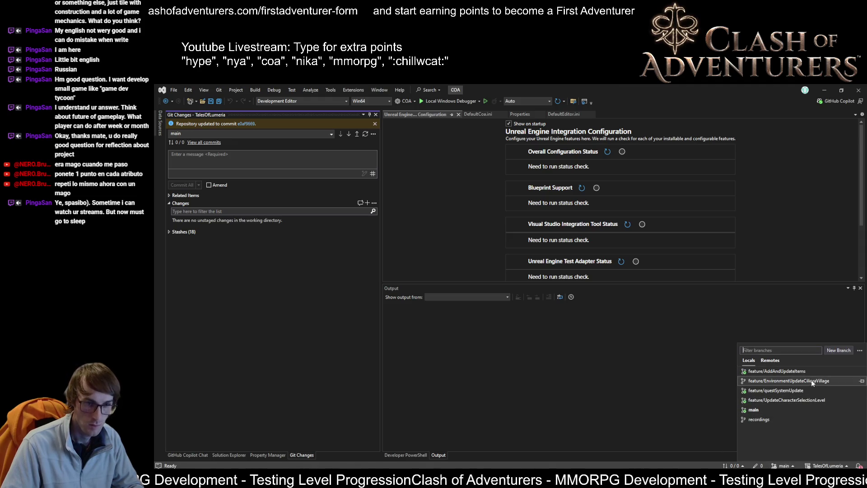
right_click(786, 391)
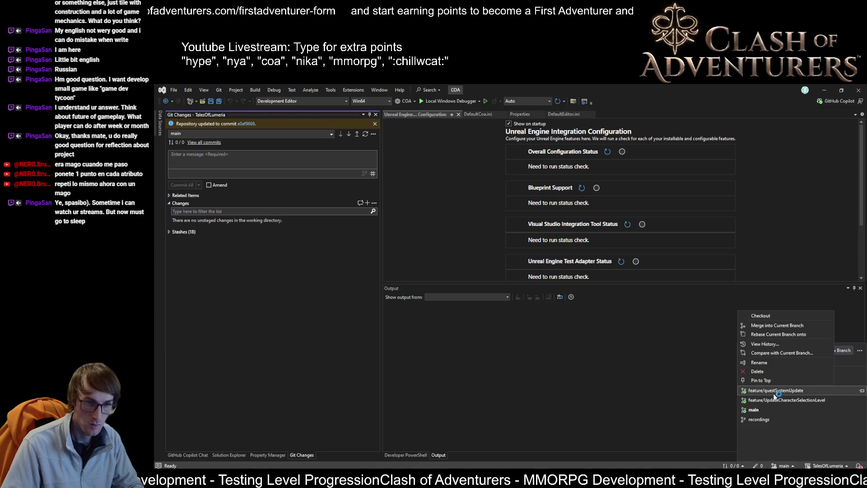
click(756, 372)
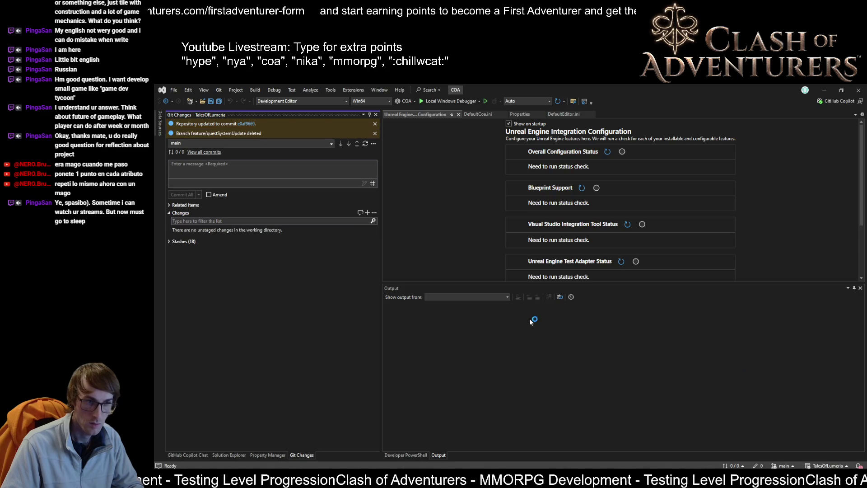
click(785, 465)
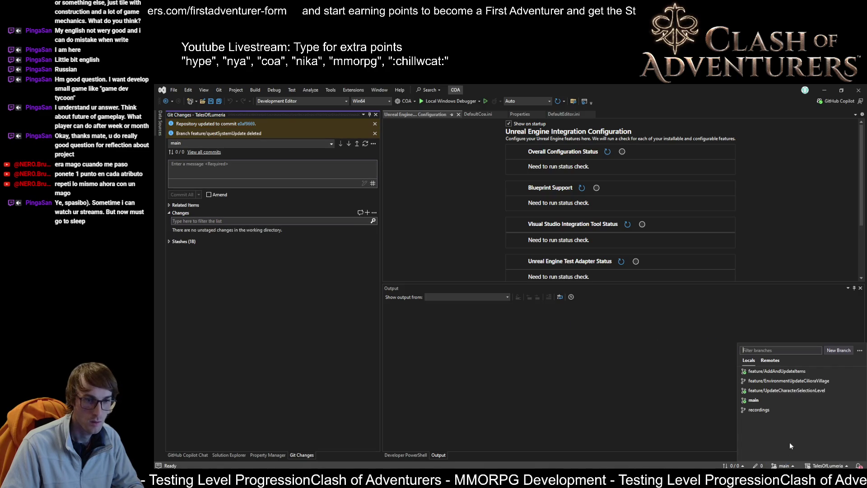
Switch to the feature/EnvironmentUpdateCilioraVillage branch and shrink the Output panel
click(809, 381)
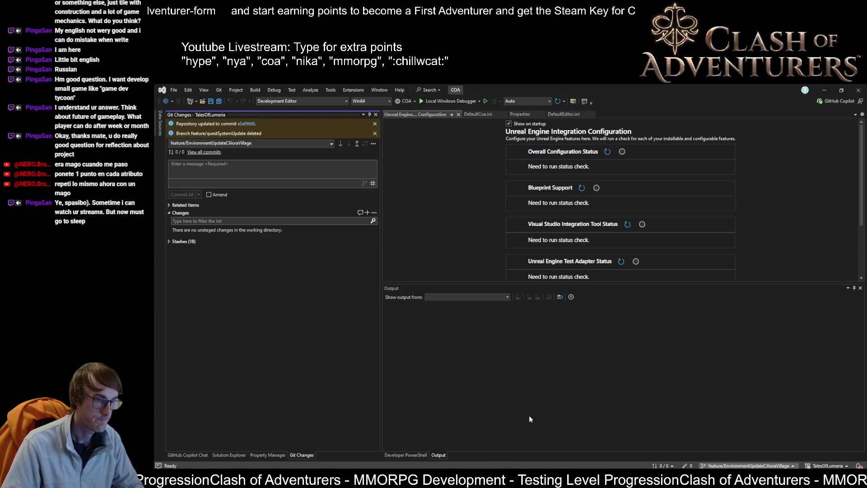
mouse_move(519, 482)
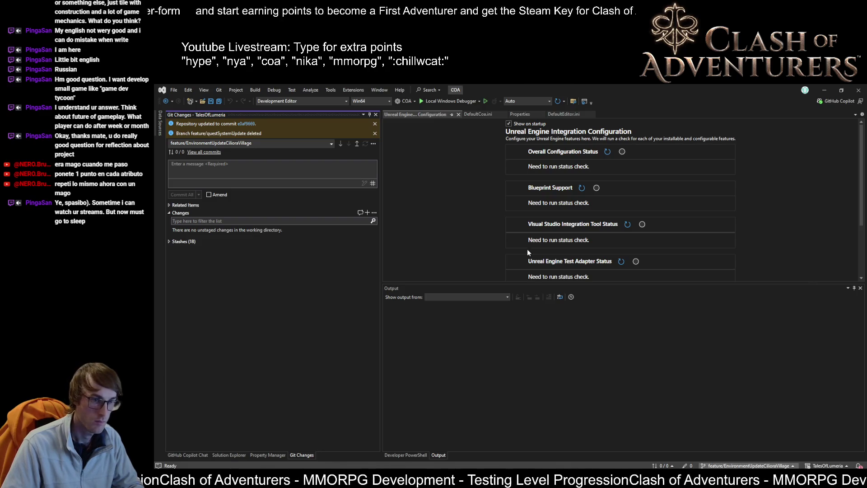
click(493, 361)
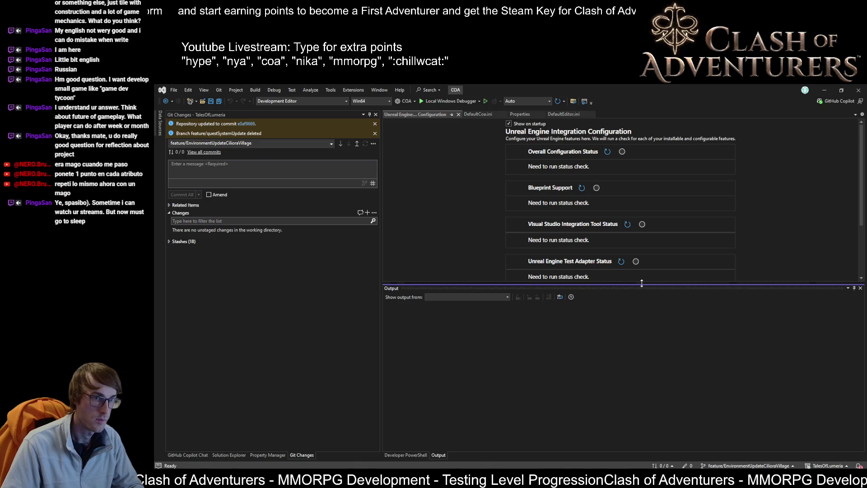
drag(635, 287, 645, 321)
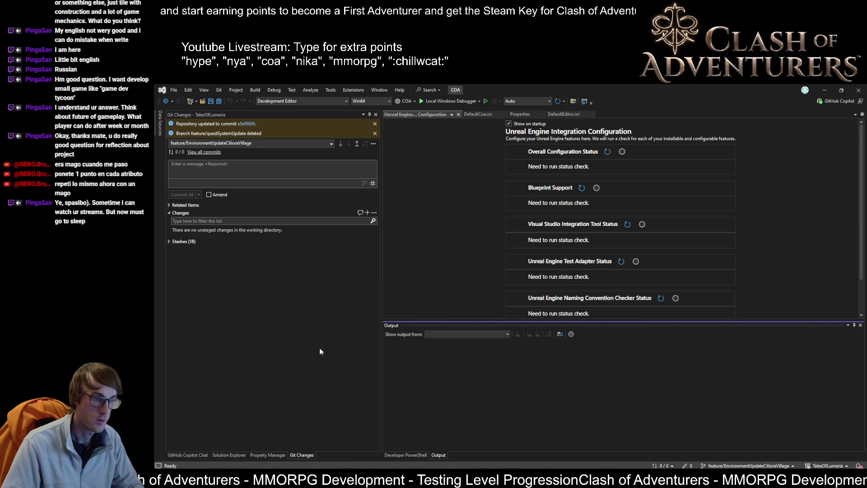
Open DefaultCoa.ini in the editor and show the Solution Explorer file tree
click(477, 113)
click(429, 263)
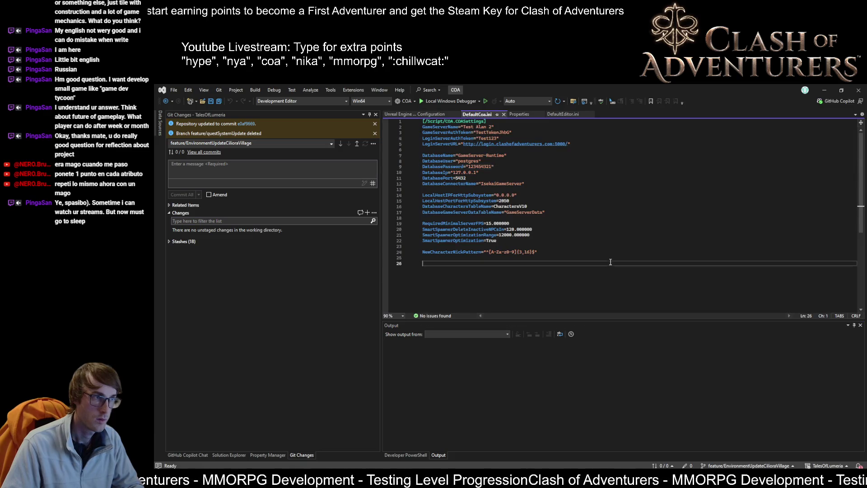
click(235, 455)
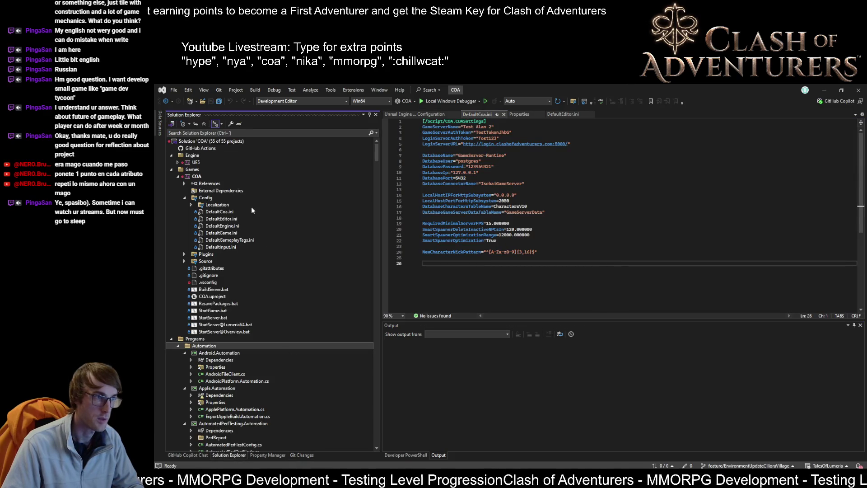
scroll(230, 309, down, 4)
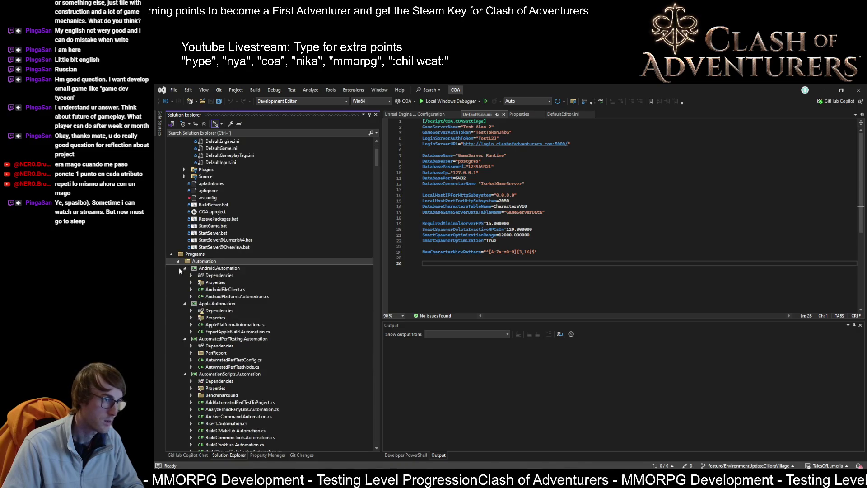
scroll(209, 276, up, 4)
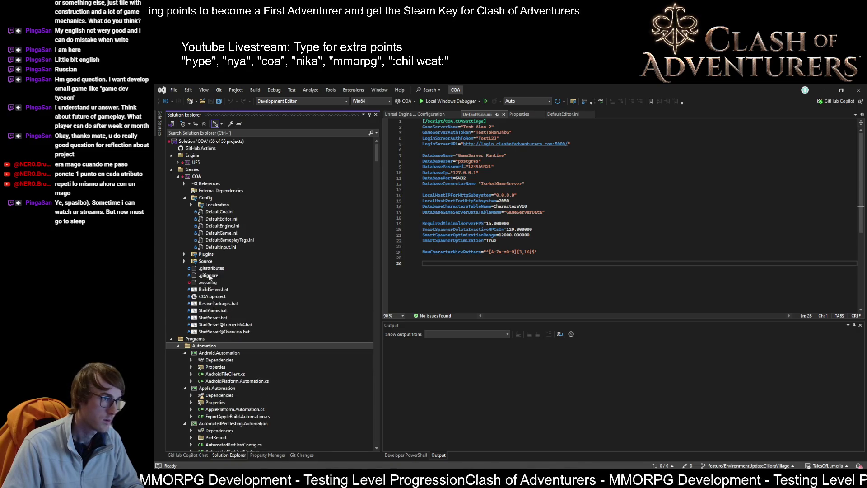
Browse Source > COA > Gameplay in Solution Explorer, then collapse Config and Source
click(185, 197)
click(185, 212)
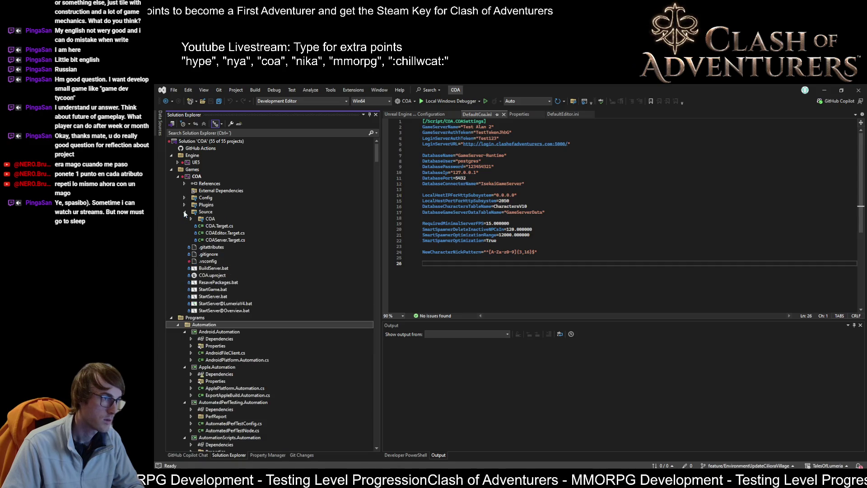
click(191, 219)
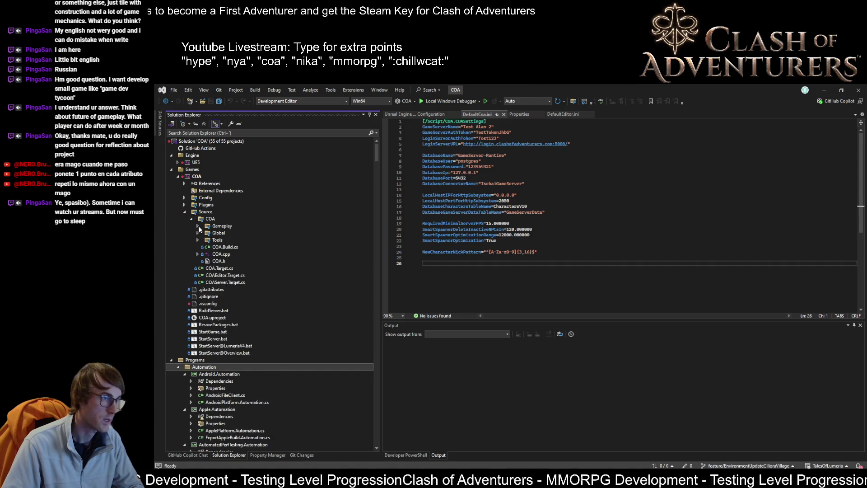
click(197, 226)
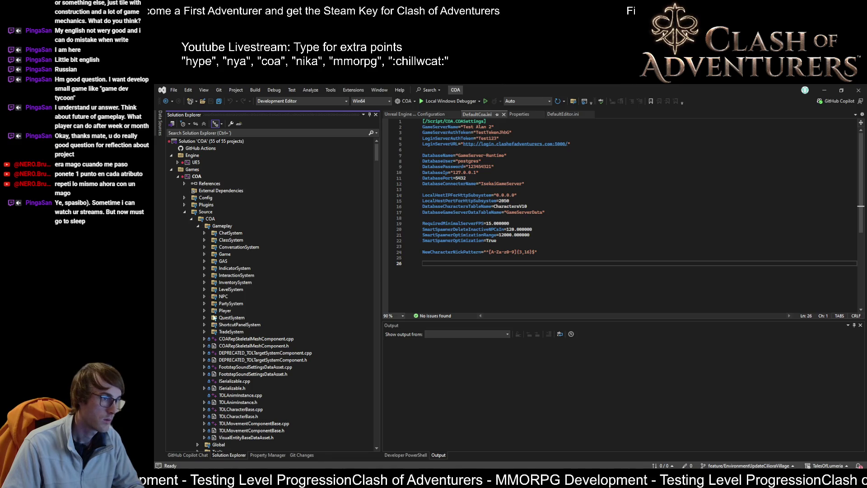
click(184, 212)
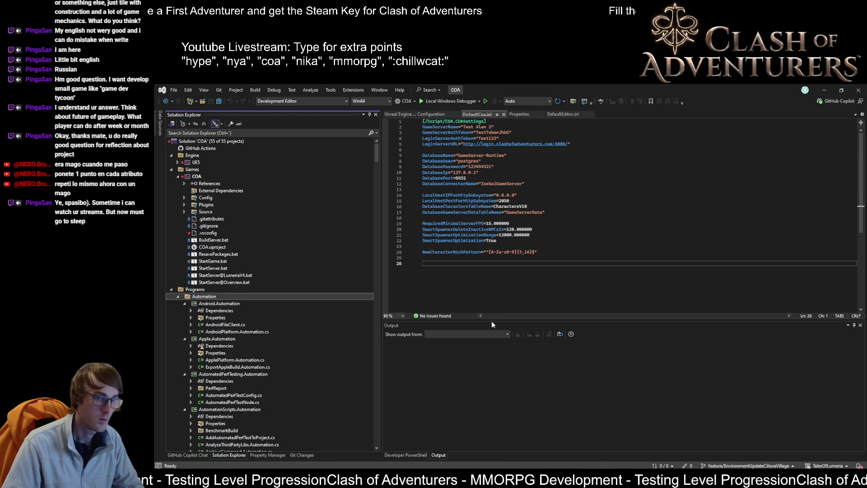
click(748, 466)
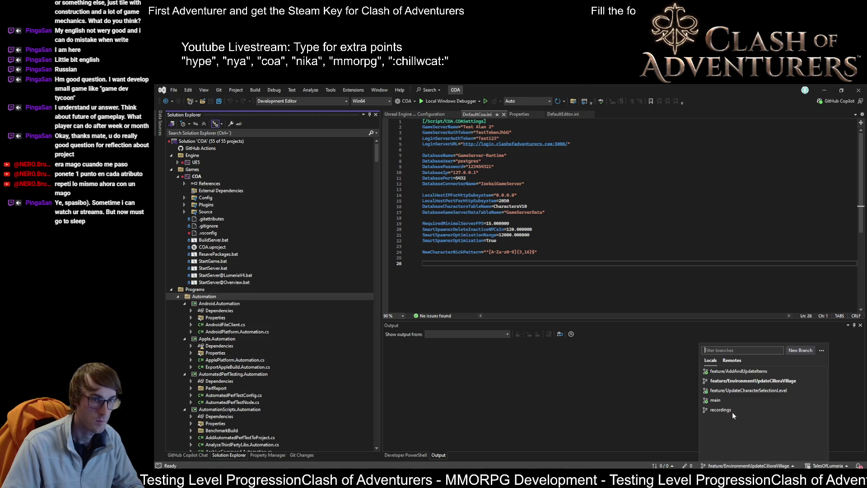
Merge main into feature/EnvironmentUpdateCilioraVillage and check Git Changes
right_click(717, 402)
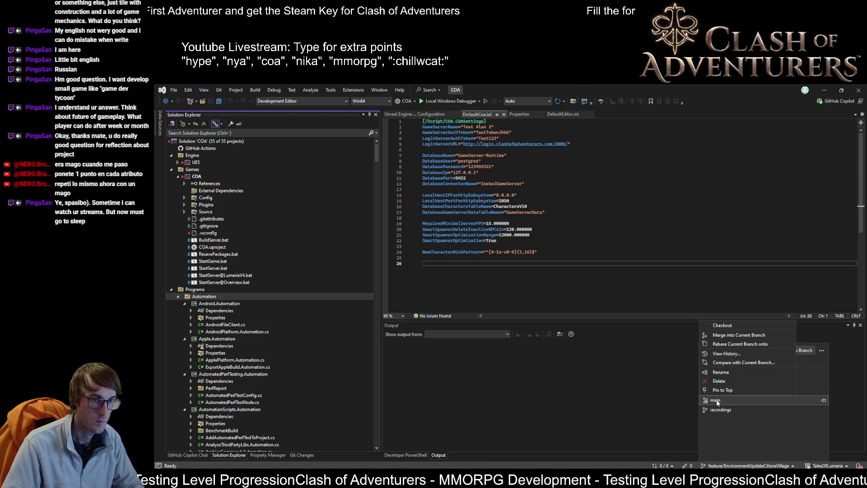
click(747, 335)
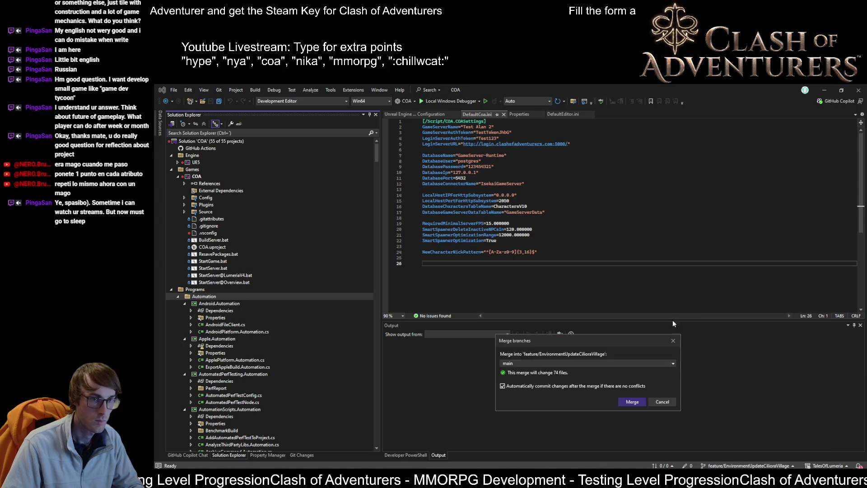
click(641, 401)
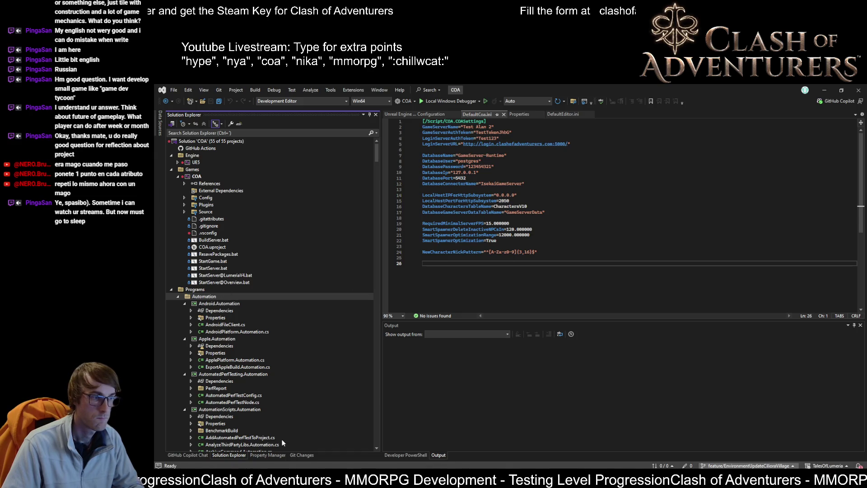
click(301, 456)
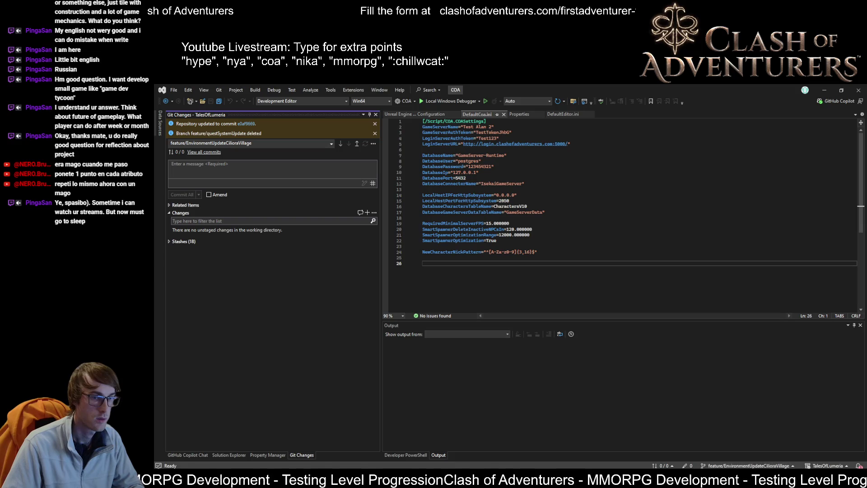
Check the branch picker, then view the branch's full commit history
click(731, 466)
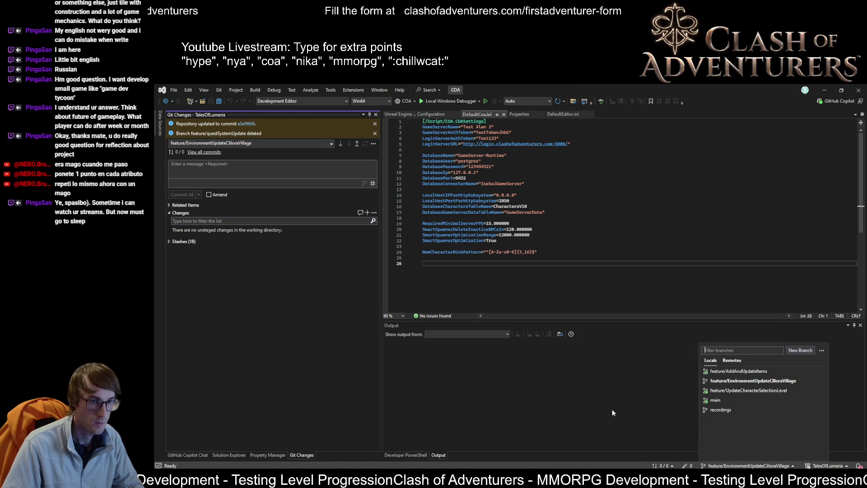
click(629, 400)
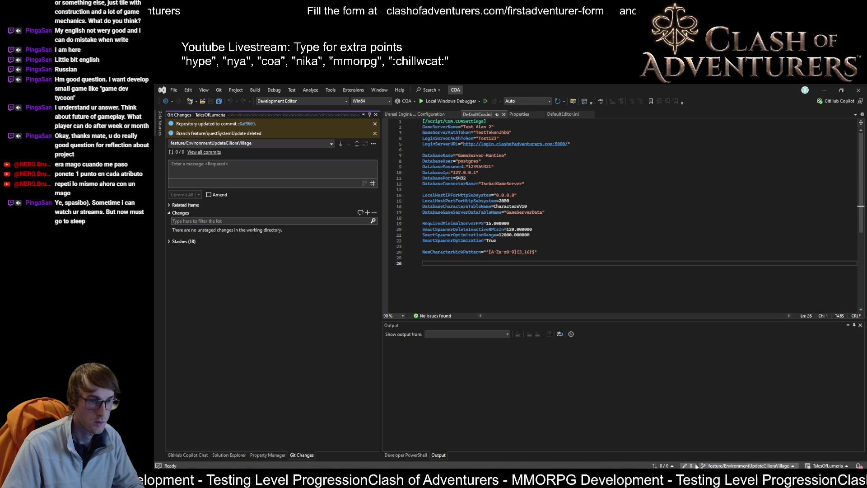
click(724, 466)
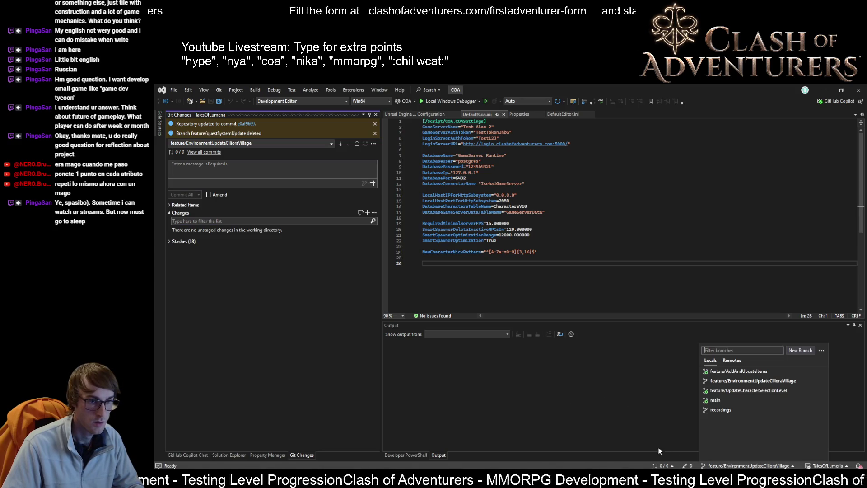
key(Escape)
click(202, 153)
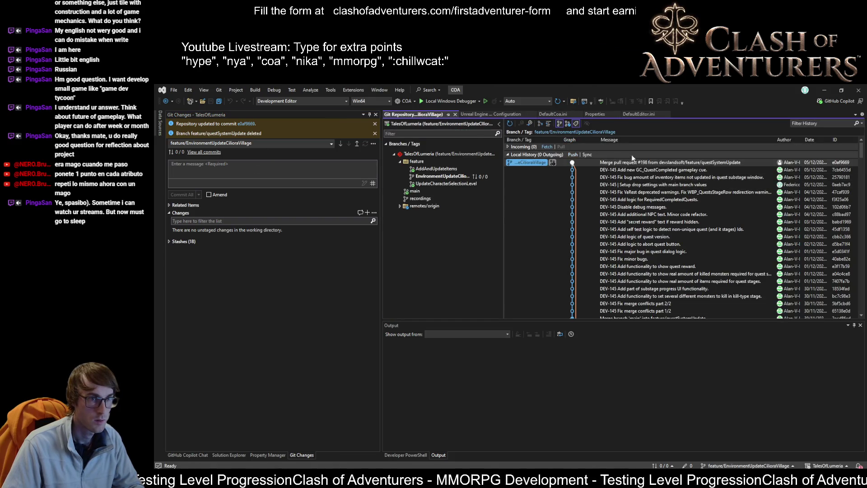
Apply stash {0}, the EnvironmentUpdateCilioraVillage WIP, as unstaged changes
click(314, 334)
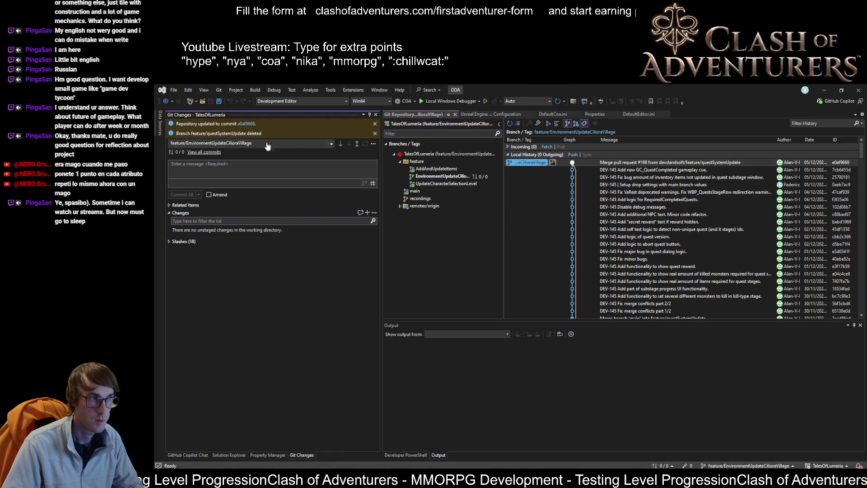
click(169, 242)
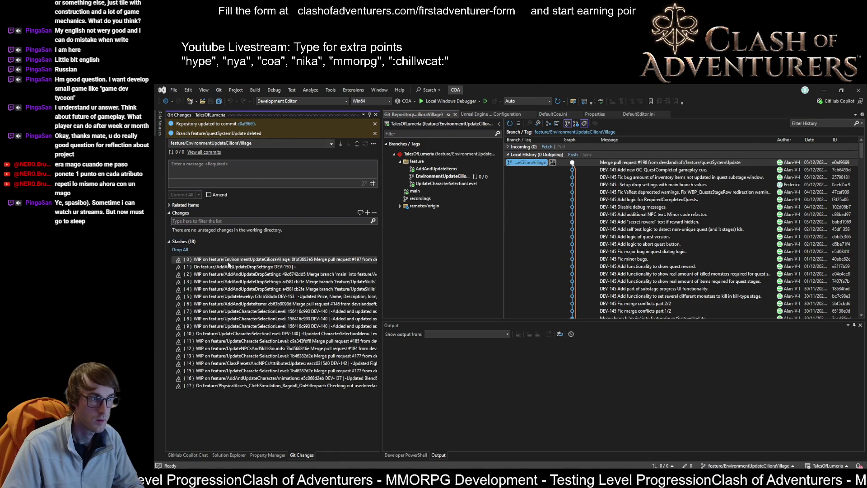
right_click(240, 262)
mouse_move(305, 276)
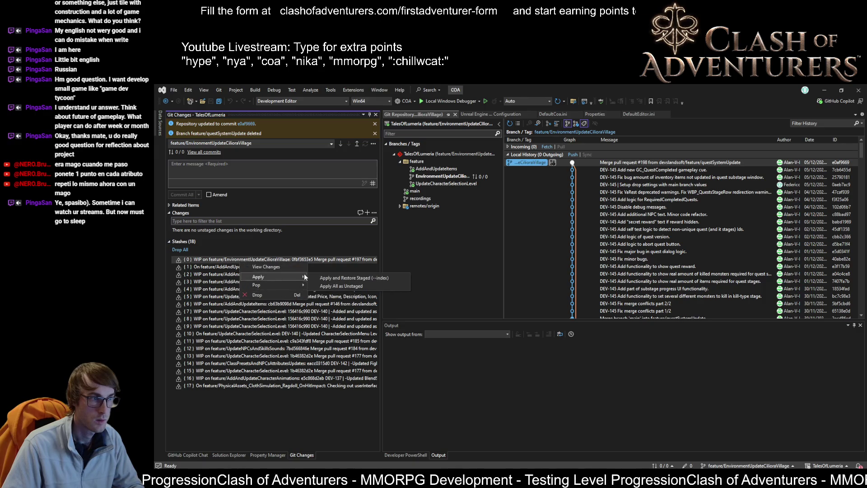
click(348, 286)
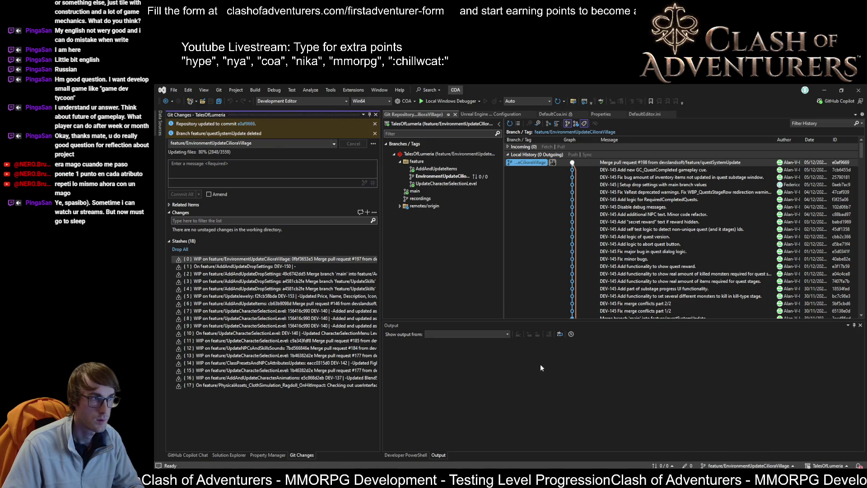
right_click(403, 479)
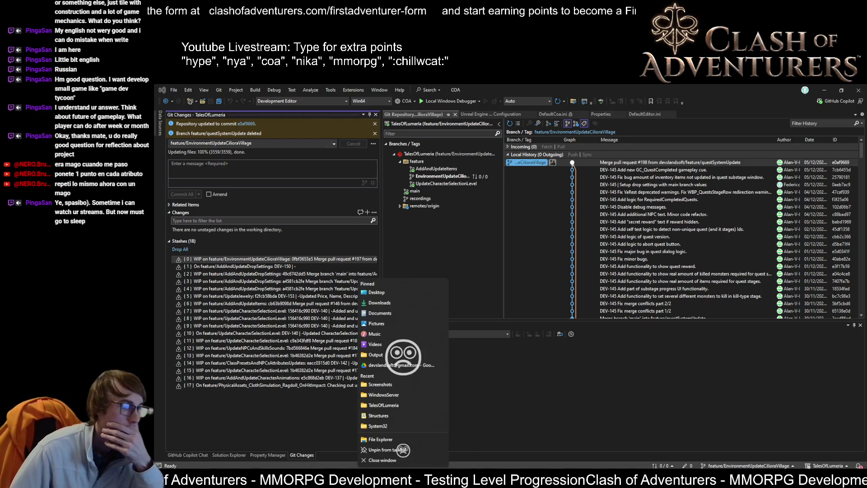
Open File Explorer and navigate to the Repositories\Packaged folder
click(384, 395)
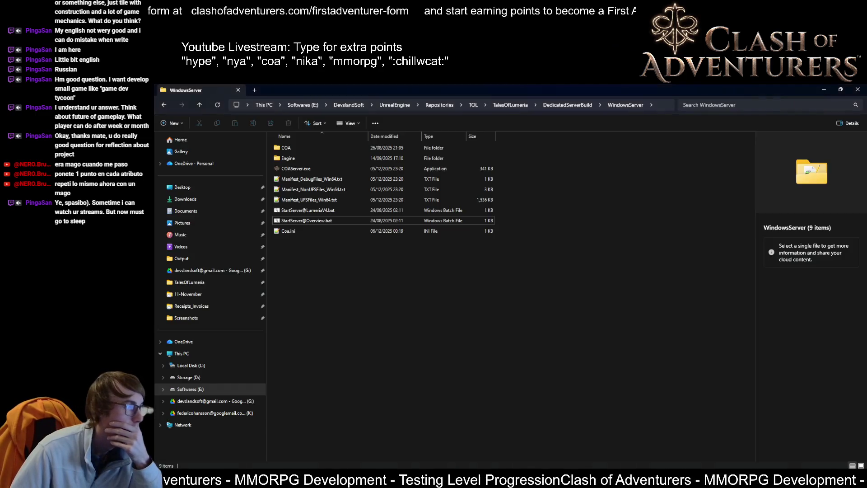
click(511, 105)
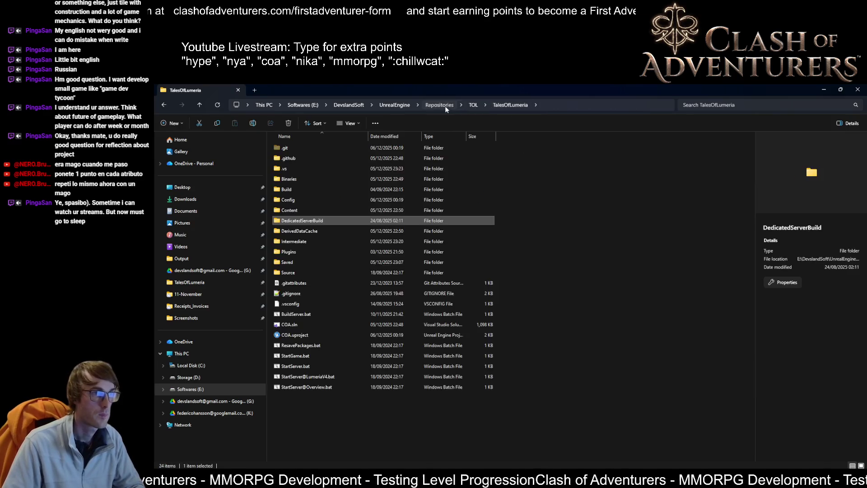
click(440, 105)
double_click(294, 150)
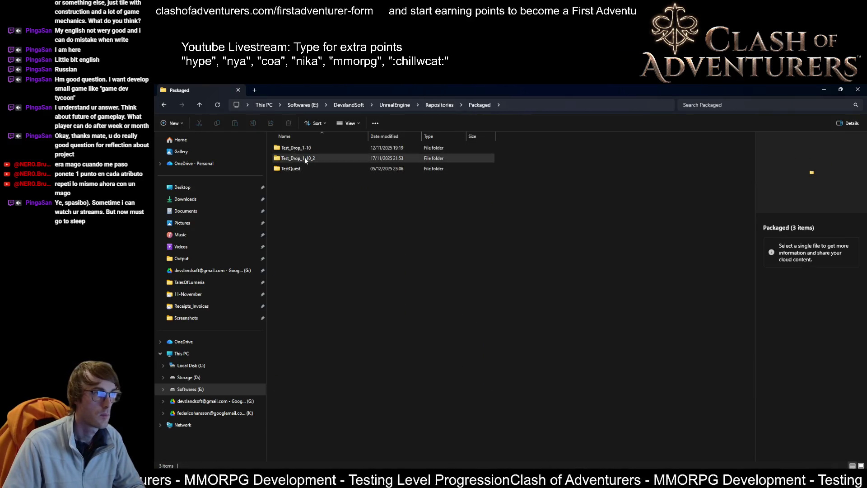
Permanently delete Test_Drop_1-10, Test_Drop_1-10_2 and TestQuest from Packaged
click(304, 157)
key(ctrl+a)
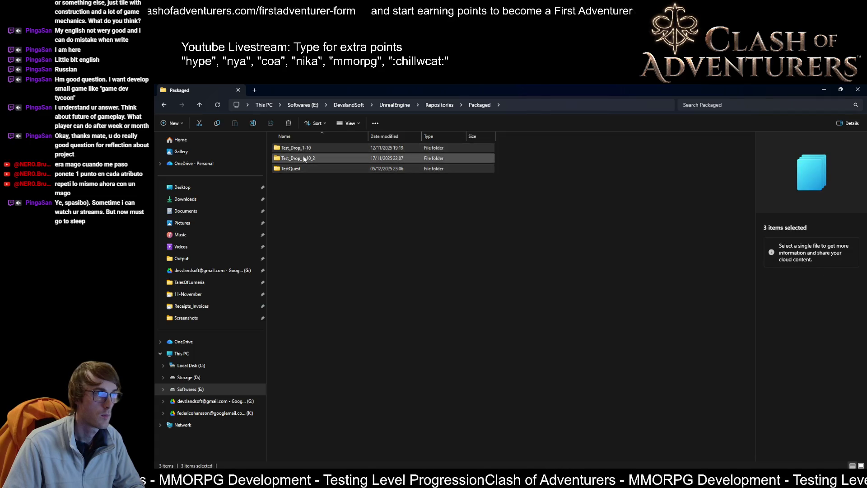
right_click(304, 158)
click(357, 166)
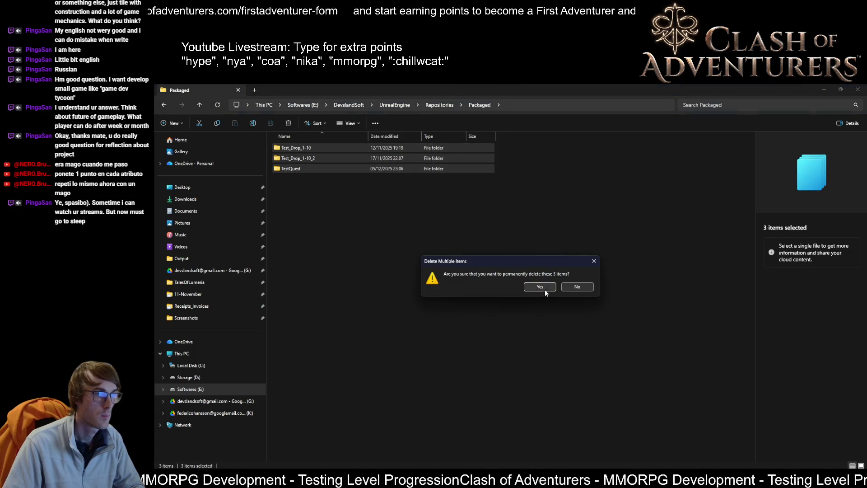
click(545, 289)
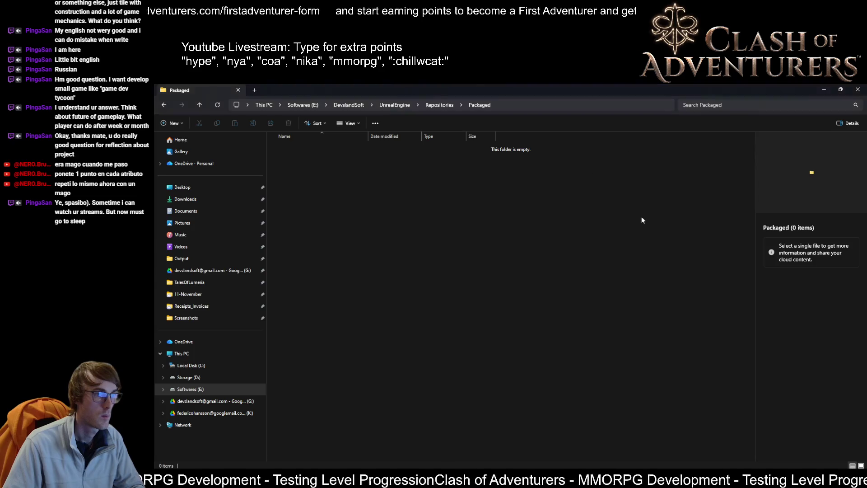
key(alt+Tab)
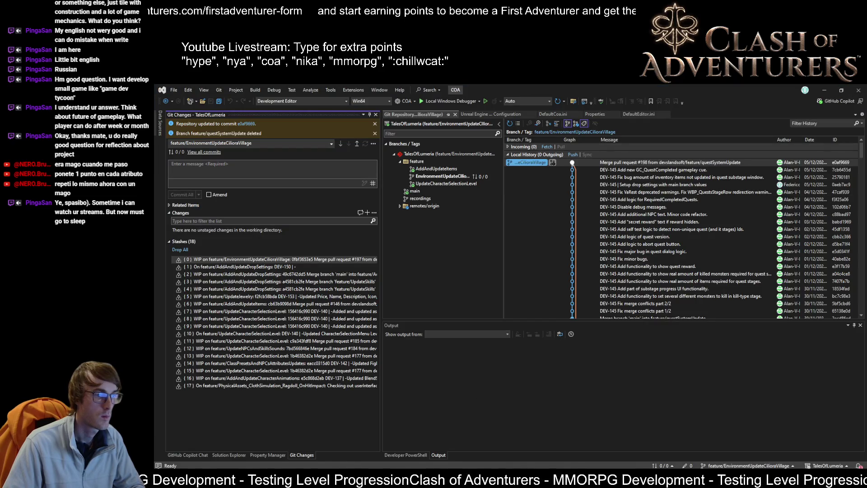
Build the COA project from Solution Explorer for COAEditor Win64 Development
key(super+e)
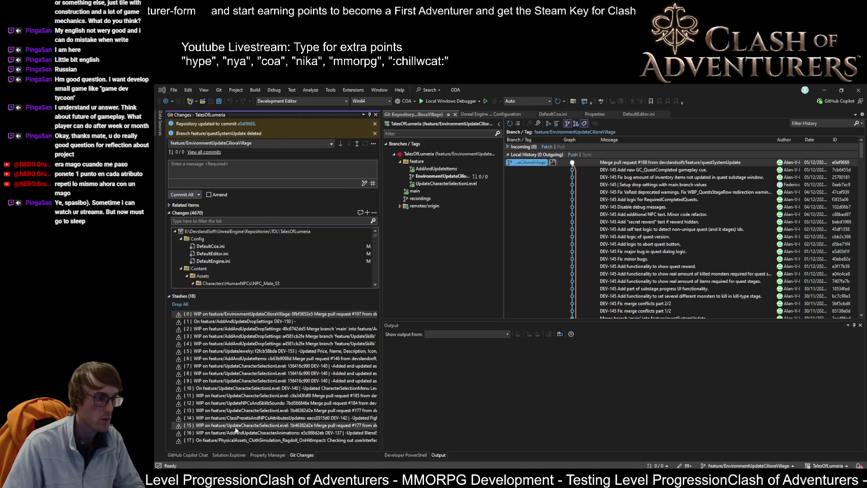
click(229, 455)
click(208, 176)
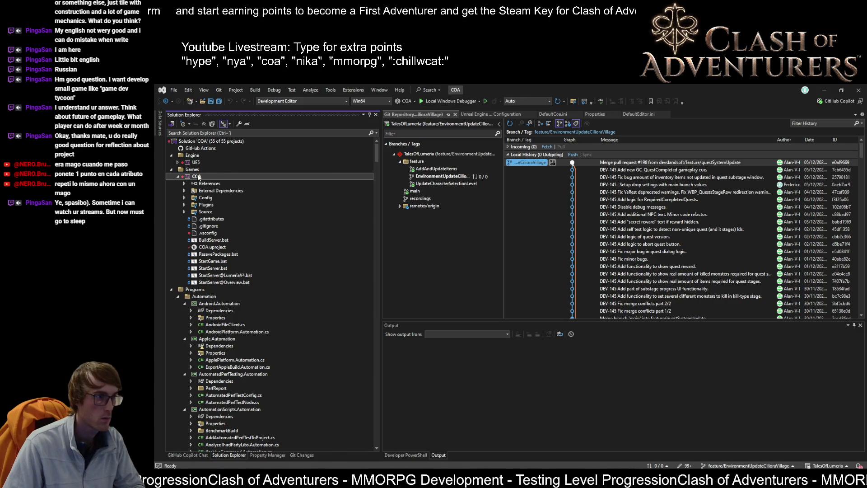
right_click(208, 176)
click(248, 150)
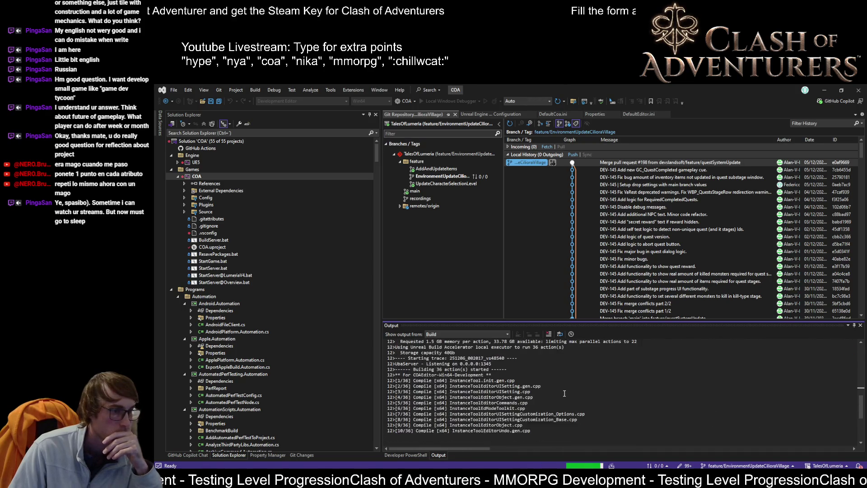
Run the COA Development Editor build without debugging to launch Unreal Editor 5.6.1
scroll(564, 393, up, 10)
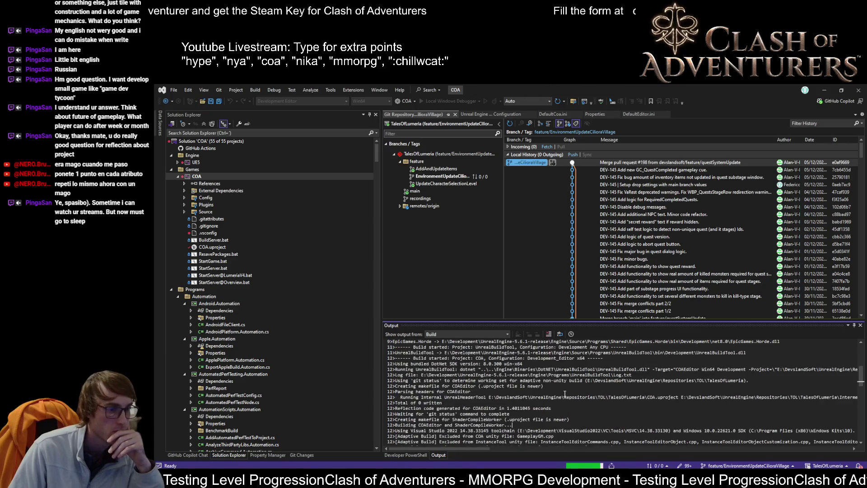
scroll(574, 397, down, 10)
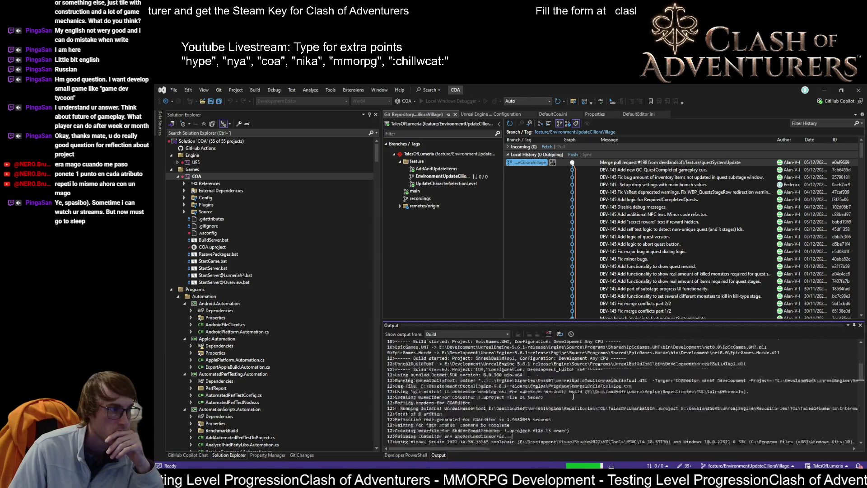
scroll(576, 398, down, 7)
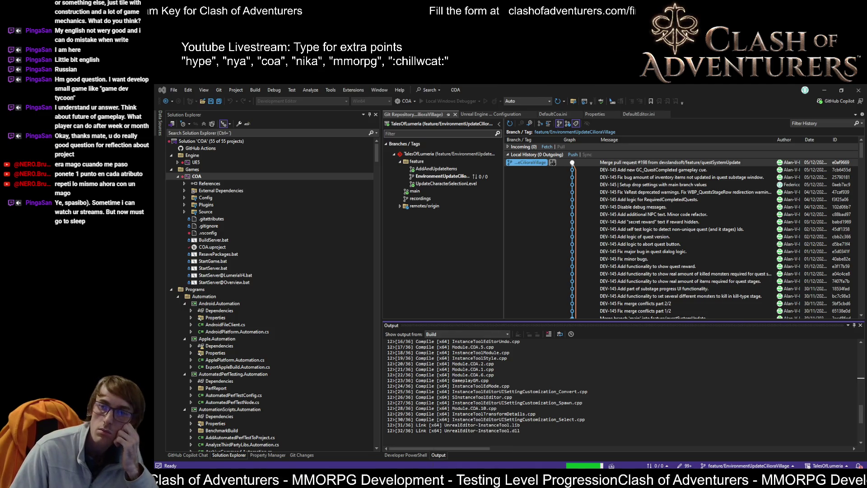
key(alt+Tab)
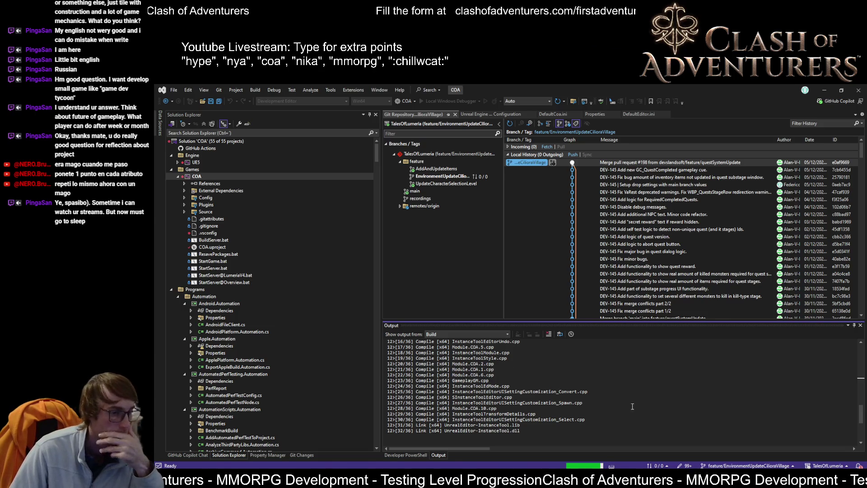
mouse_move(473, 482)
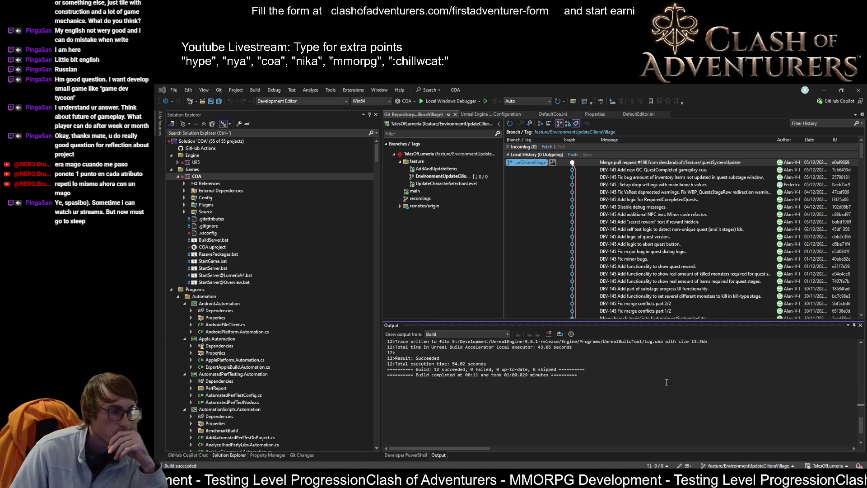
click(486, 101)
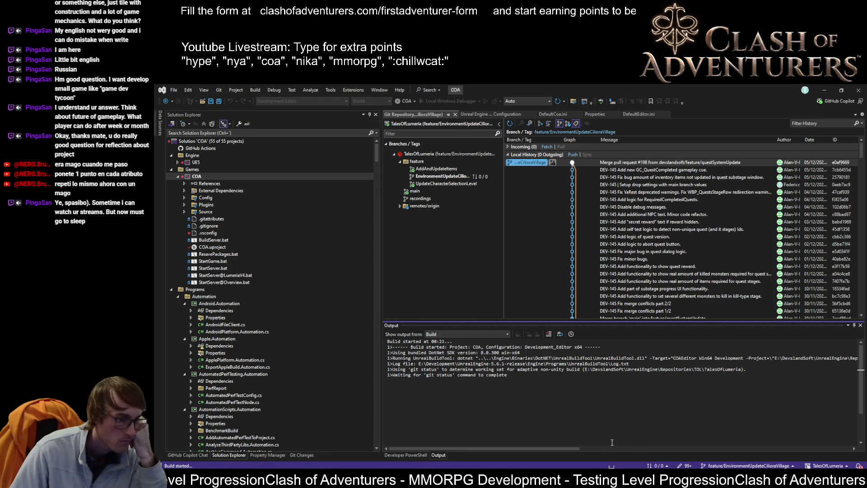
mouse_move(494, 465)
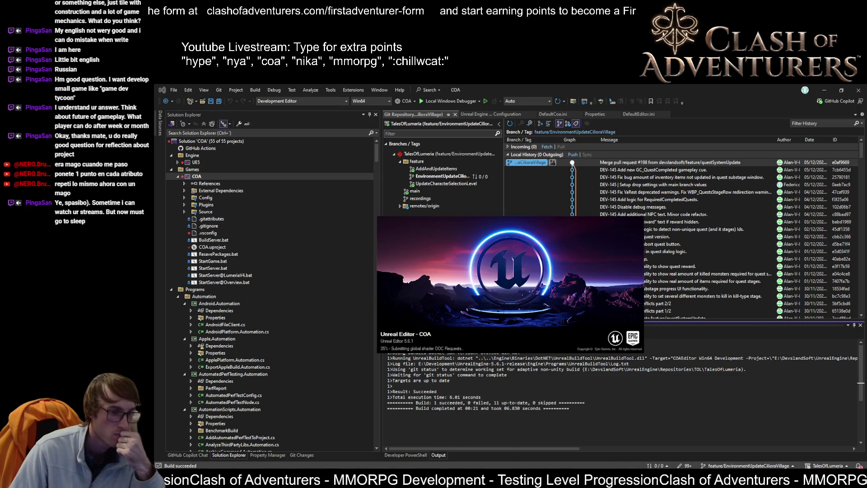
Exit Steam from the hidden system tray while Unreal Editor finishes loading COA
right_click(626, 464)
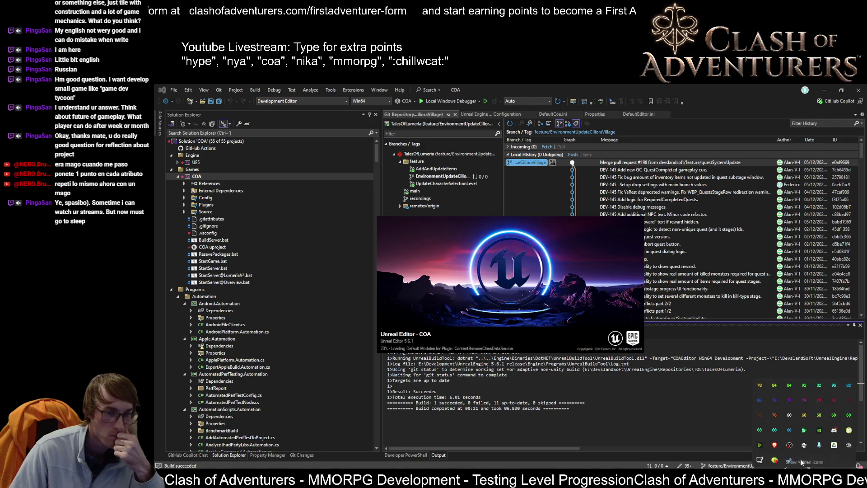
click(805, 474)
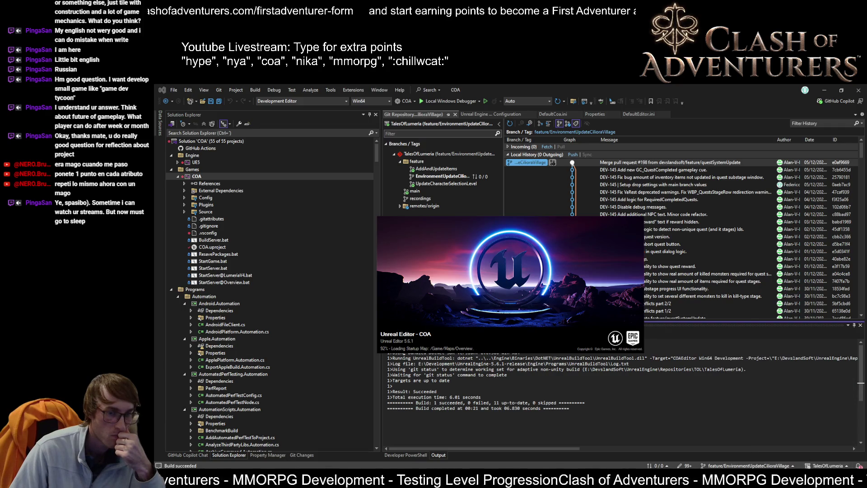
click(828, 481)
right_click(842, 461)
click(774, 429)
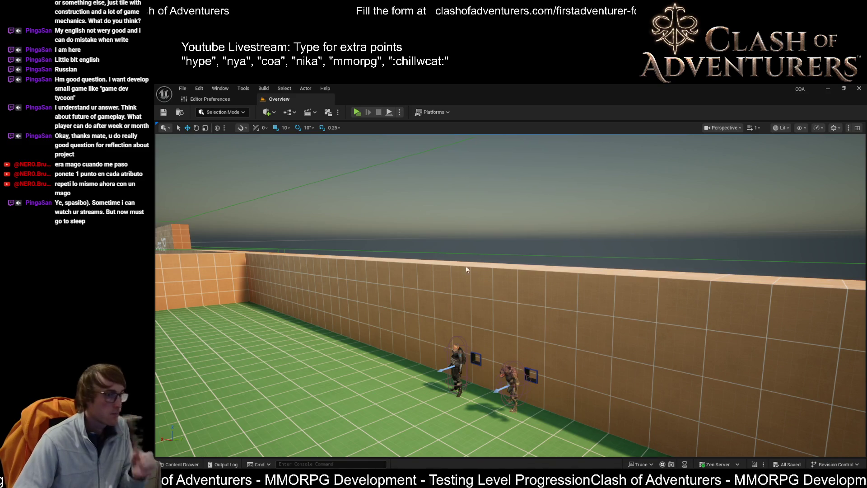
Open the Lumeria_V4 level from the Content Drawer's Maps folder and let it load
key(ctrl+space)
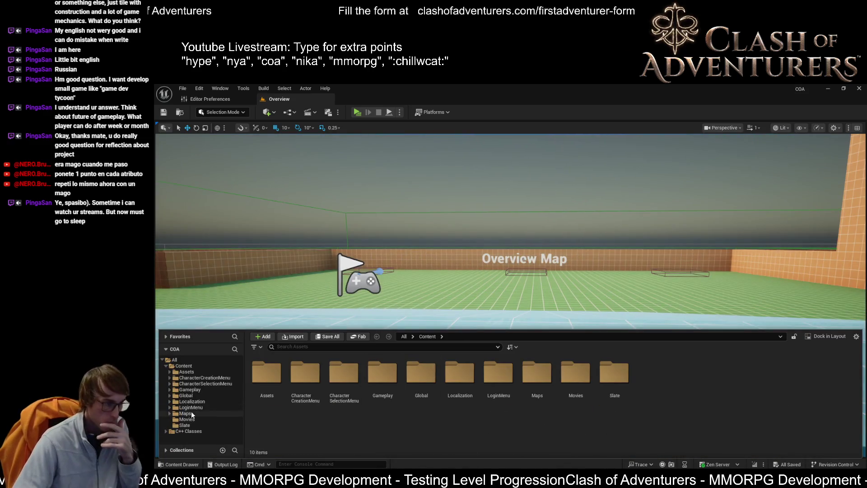
click(185, 413)
click(760, 382)
double_click(760, 382)
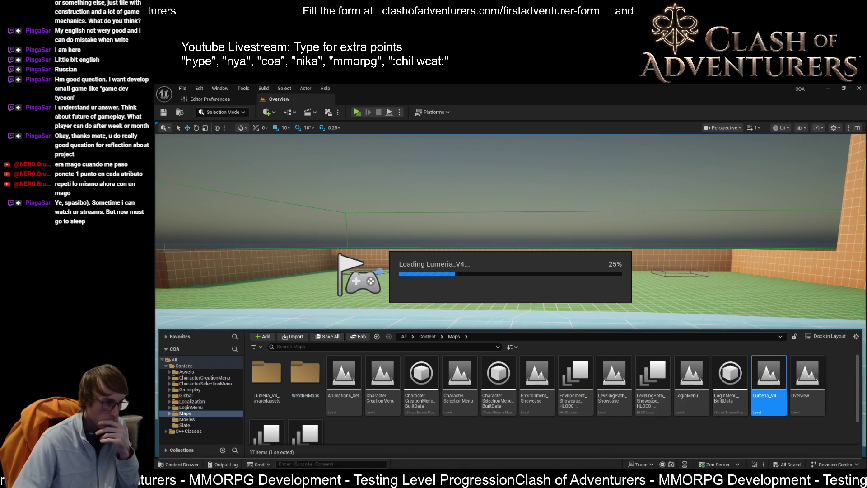
mouse_move(265, 478)
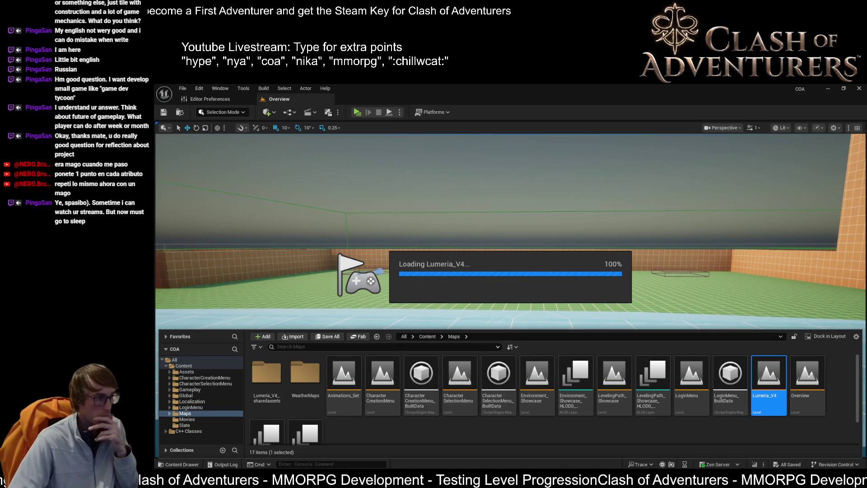
key(alt+Tab)
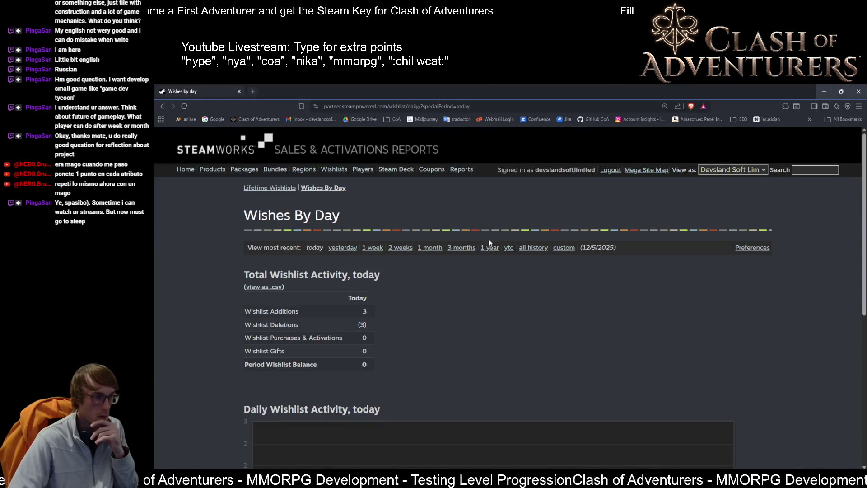
Review the Steamworks Wishes By Day report across 1 week to all-history ranges, then minimize the browser
key(ctrl+minus)
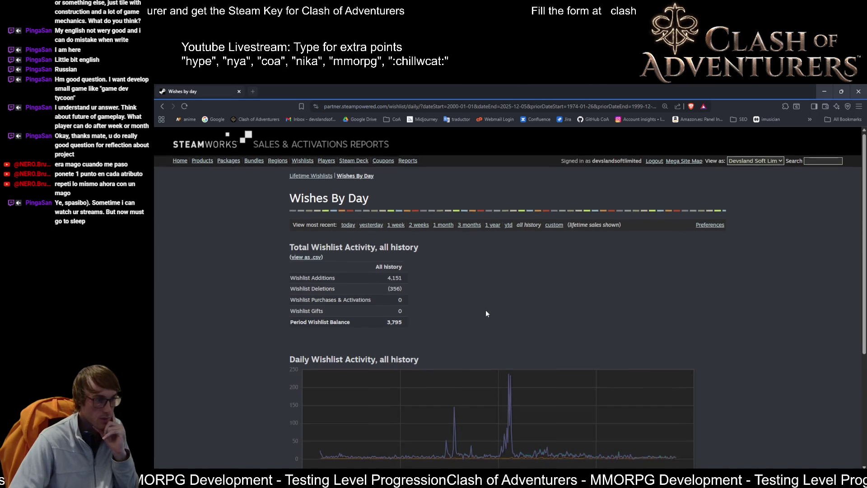
scroll(486, 313, down, 1)
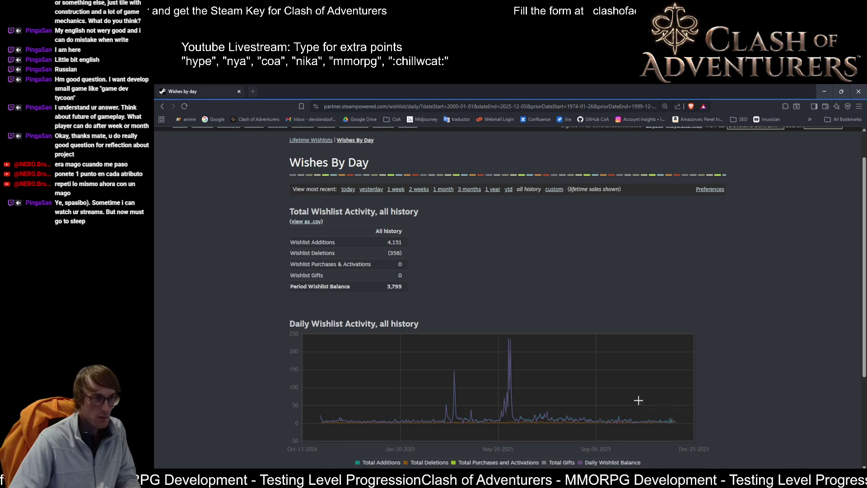
click(400, 192)
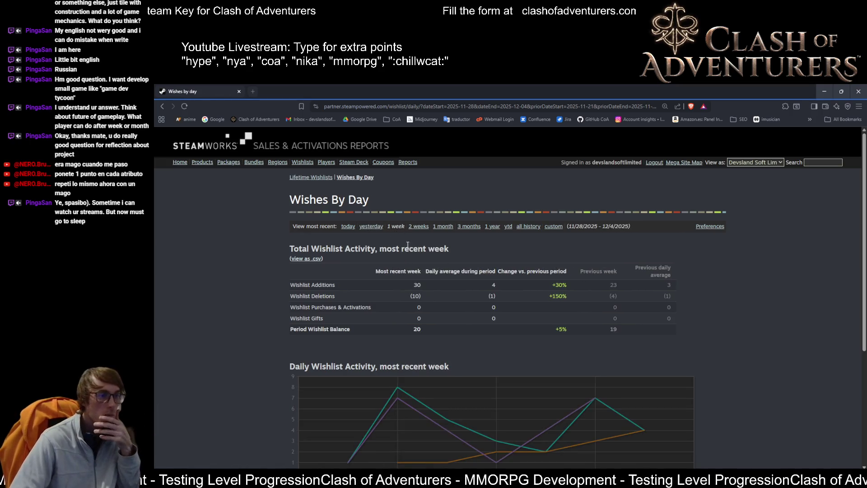
click(424, 228)
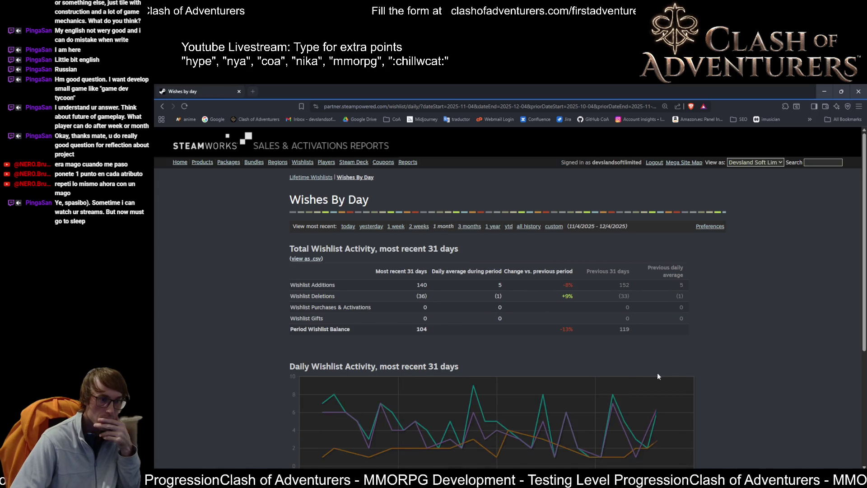
scroll(687, 394, down, 3)
scroll(408, 191, up, 2)
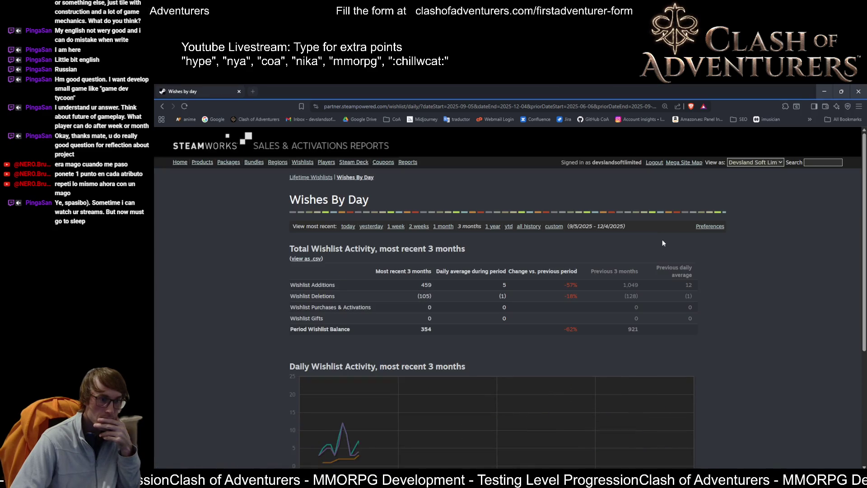
scroll(635, 296, down, 3)
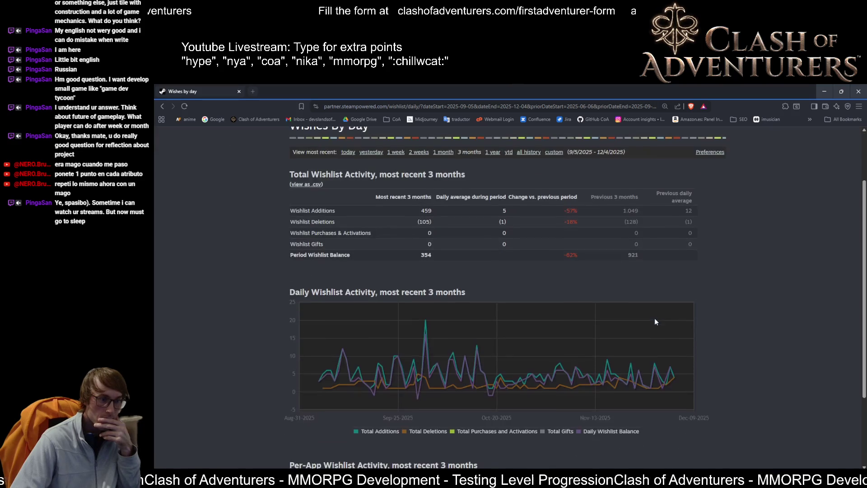
scroll(550, 210, up, 2)
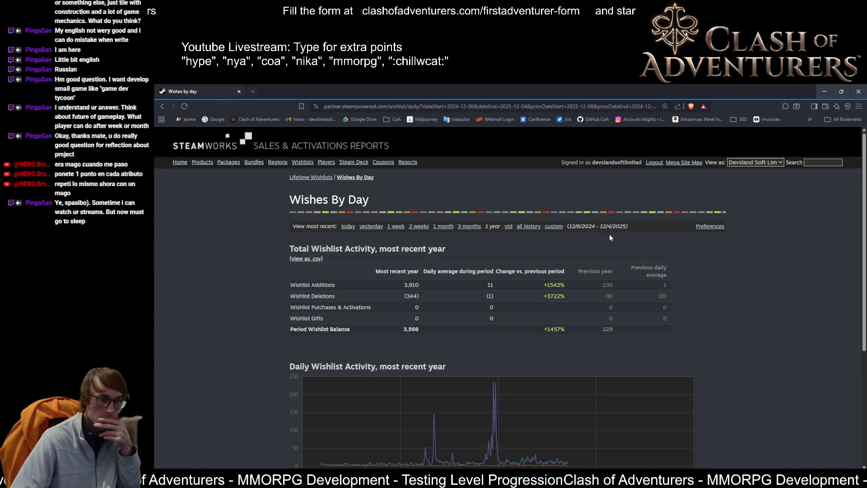
scroll(610, 235, down, 1)
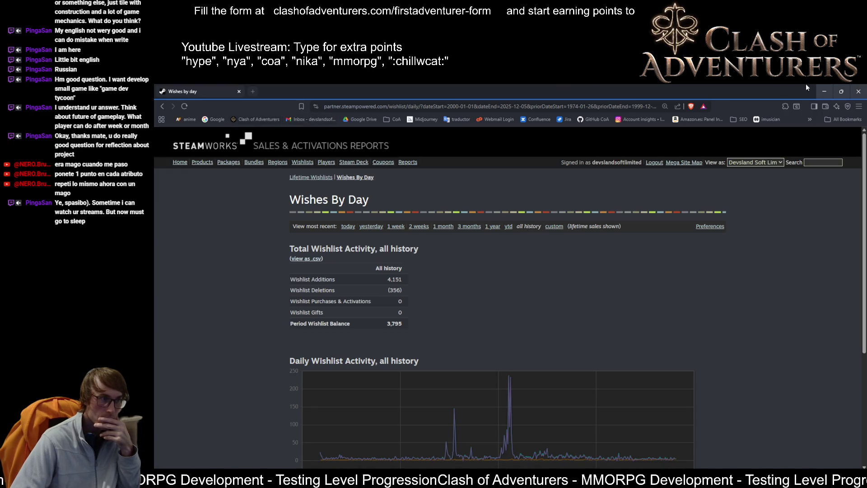
click(825, 91)
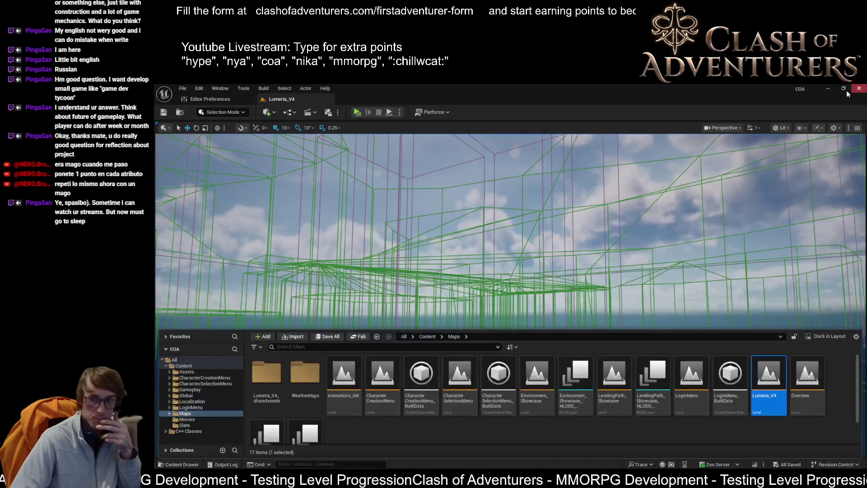
Look around the freshly loaded Lumeria_V4 village in the viewport
drag(497, 226, 470, 231)
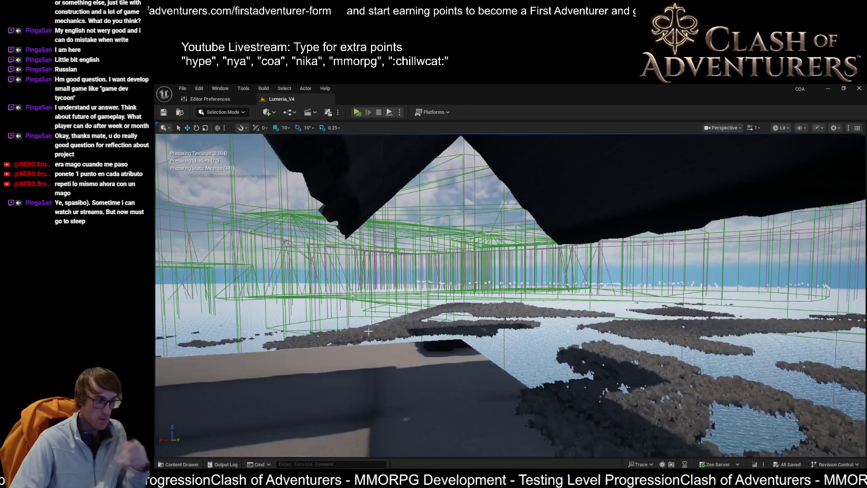
Launch Core Temp by searching 'temp' in the Windows Start menu
key(super)
text(cp)
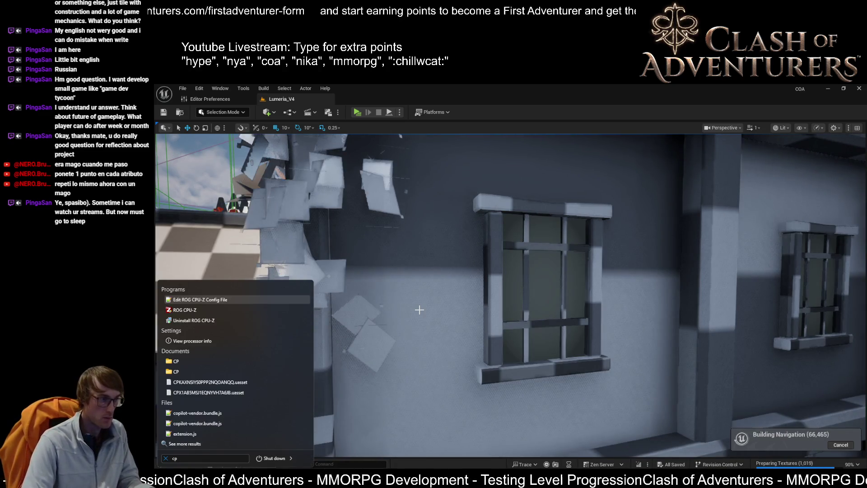
key(BackSpace)
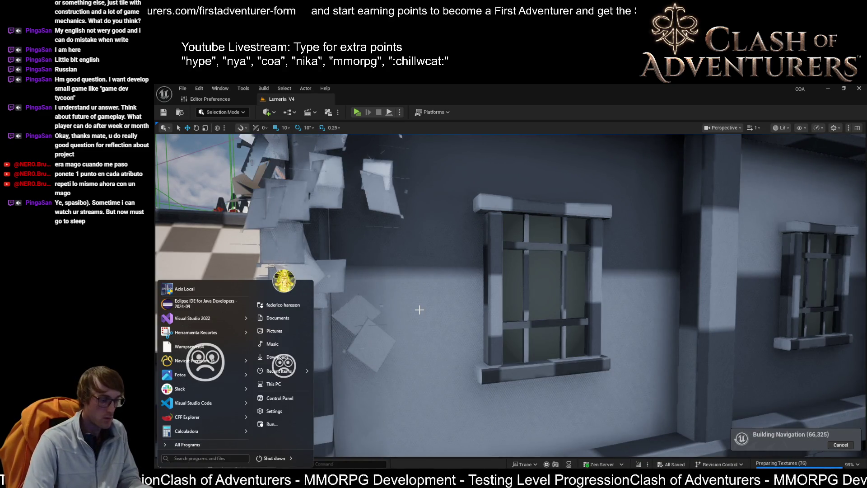
text(temp)
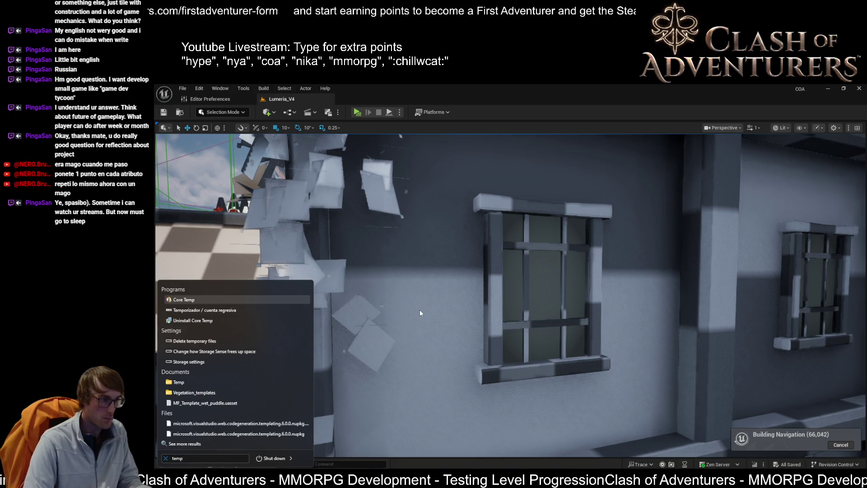
key(Return)
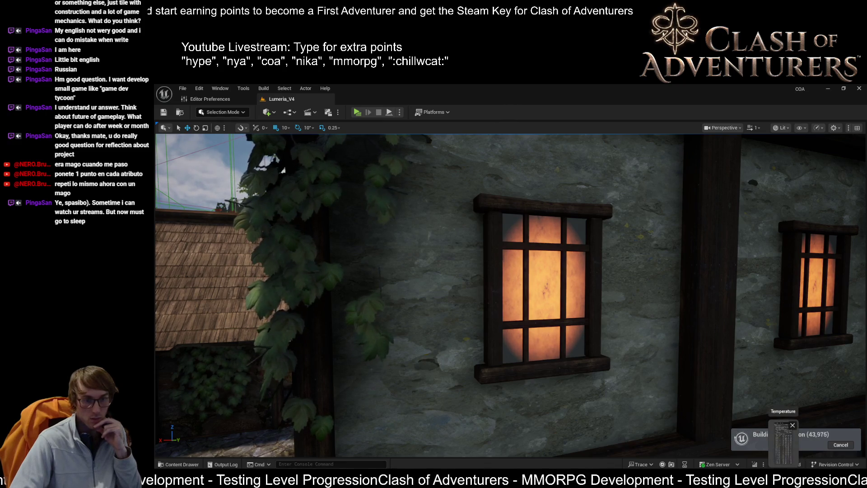
scroll(599, 211, down, 5)
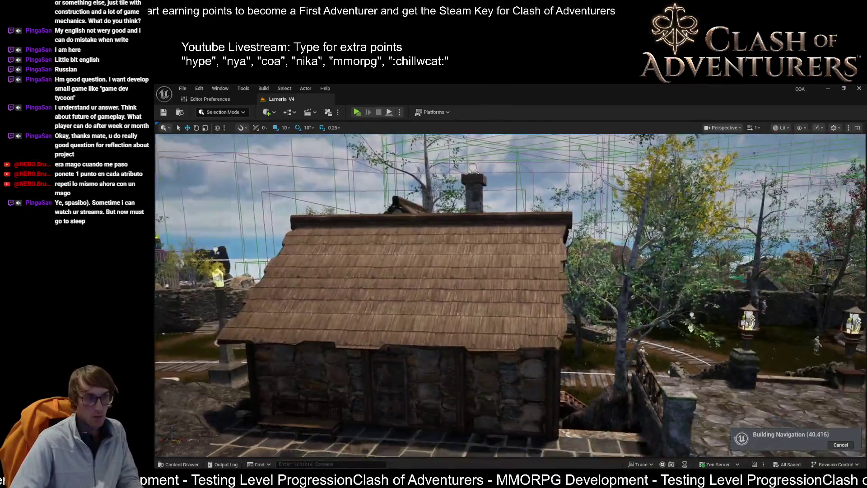
Look across the village toward the stall and lamp post, then bring up Editor Preferences
scroll(510, 293, up, 2)
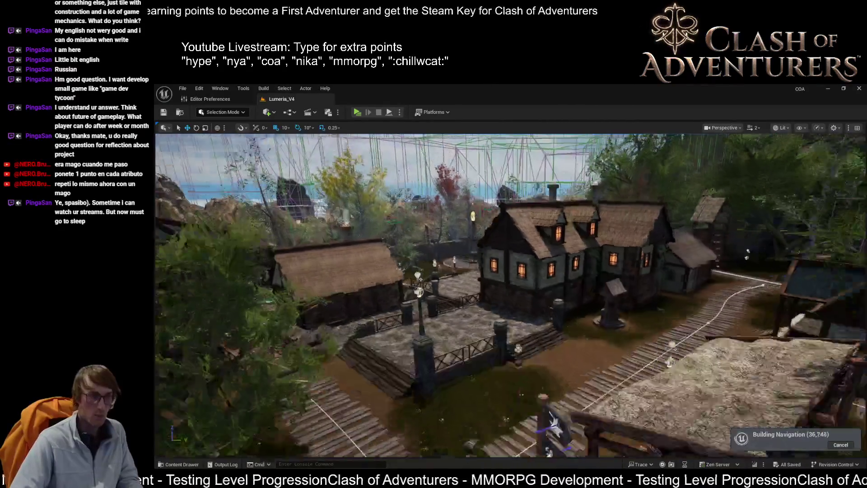
scroll(510, 294, up, 2)
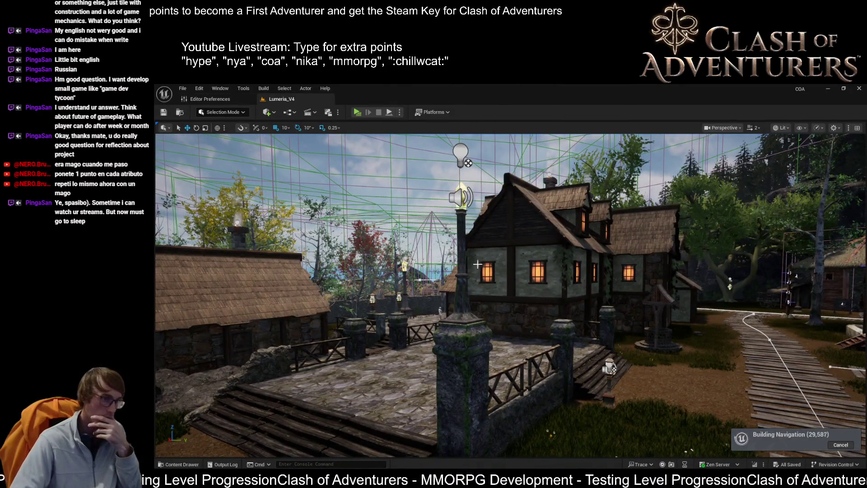
mouse_move(520, 278)
mouse_down()
mouse_move(473, 278)
mouse_move(556, 294)
mouse_move(519, 293)
mouse_move(542, 289)
mouse_move(533, 271)
mouse_move(515, 296)
mouse_move(488, 307)
mouse_move(429, 289)
mouse_up()
drag(262, 137, 269, 138)
drag(385, 250, 385, 216)
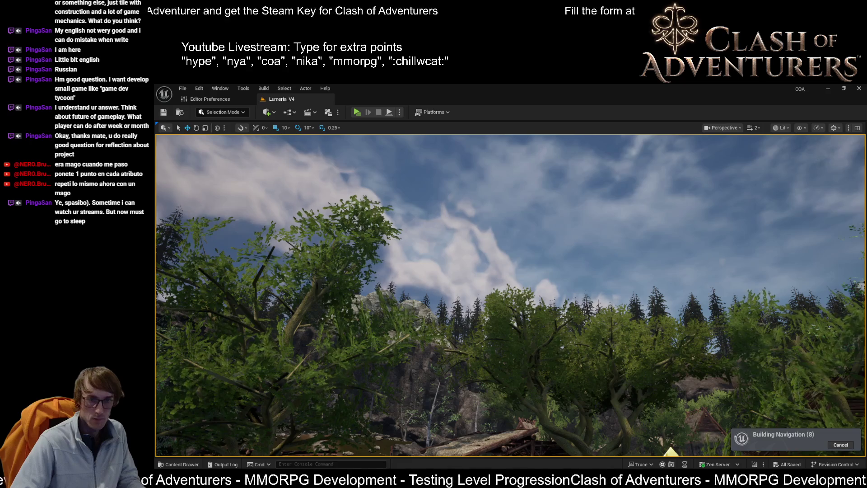
click(210, 98)
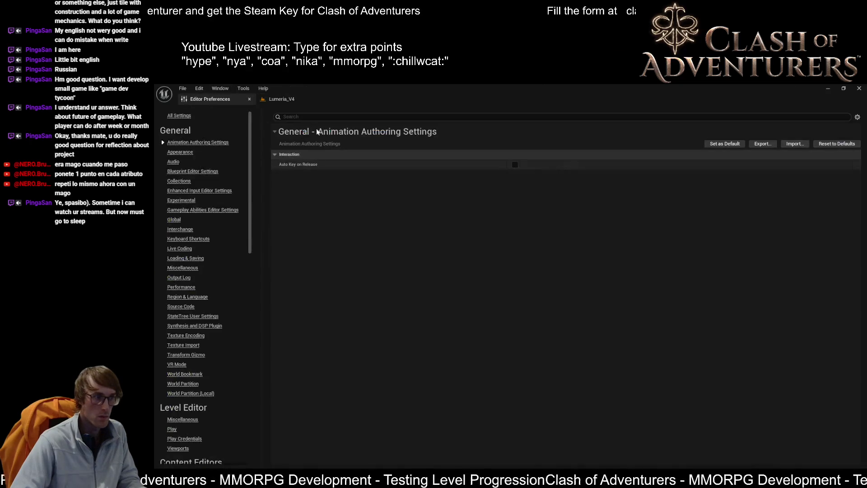
Turn off Update Navigation Automatically via a 'navigation' search, then return to the Lumeria_V4 level
click(297, 117)
text(navigation)
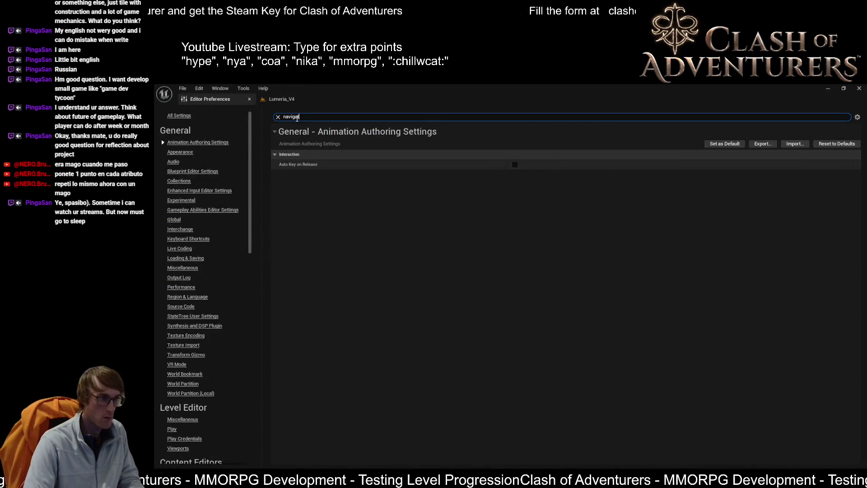
scroll(449, 271, down, 5)
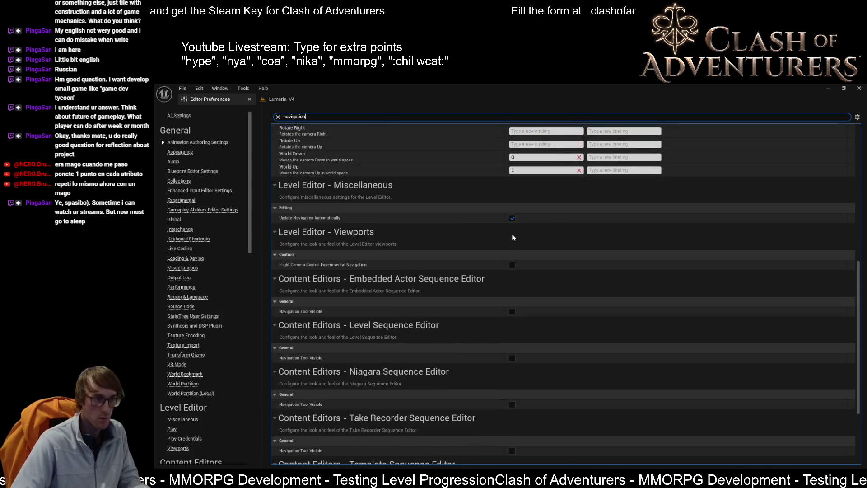
click(513, 218)
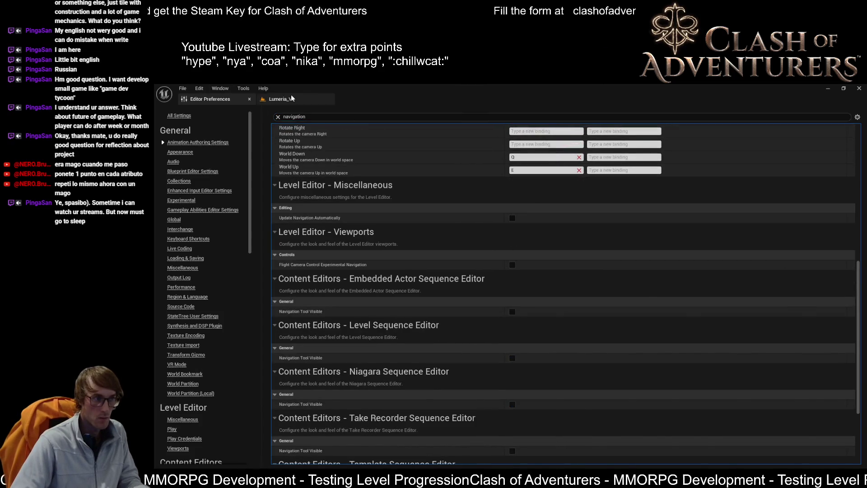
click(291, 99)
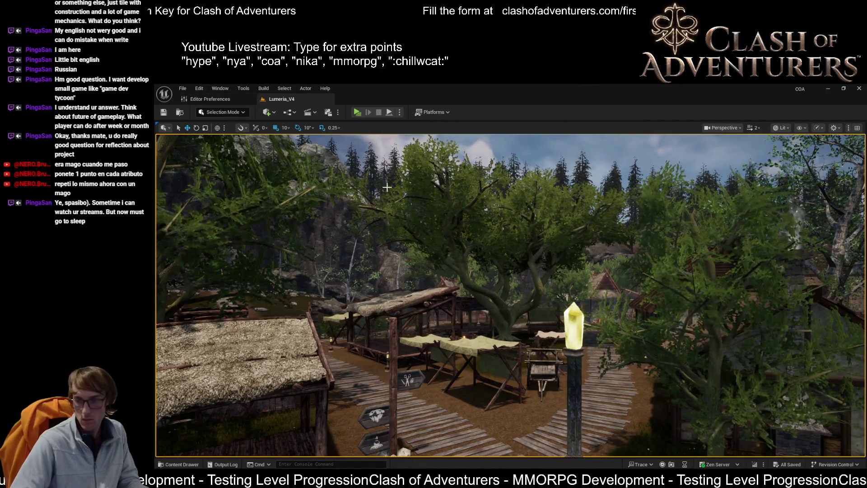
Swing the sun below the horizon for a moonlit night and snip a screenshot of the lantern area
drag(574, 295, 575, 275)
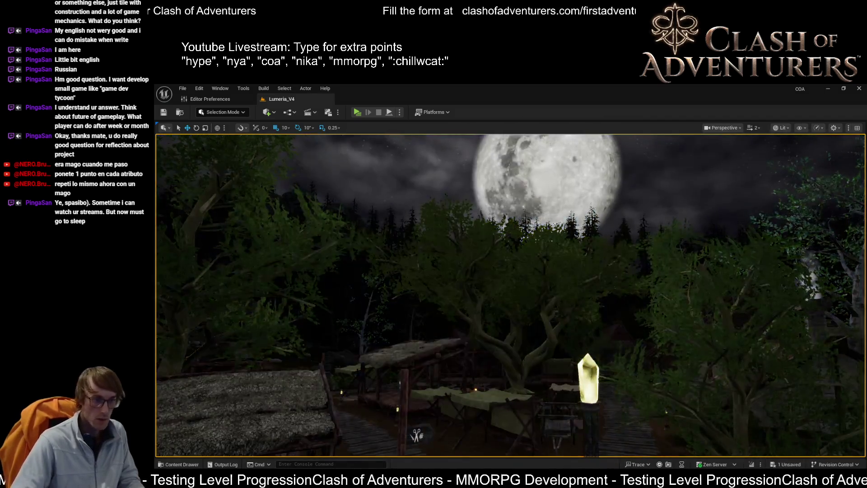
mouse_move(575, 276)
mouse_down()
mouse_move(575, 217)
mouse_move(574, 293)
mouse_move(575, 280)
mouse_move(510, 277)
mouse_move(583, 282)
mouse_up()
scroll(552, 278, down, 3)
mouse_move(628, 399)
mouse_down()
mouse_move(619, 397)
mouse_move(628, 399)
mouse_up()
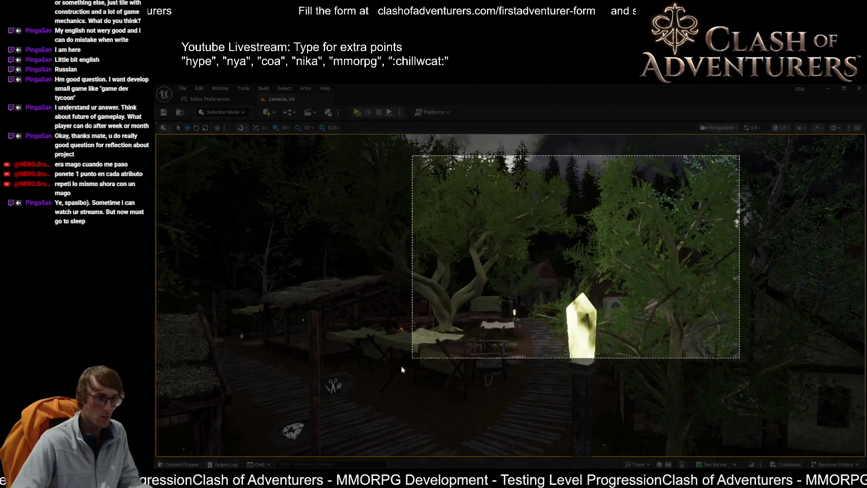
drag(739, 156, 279, 452)
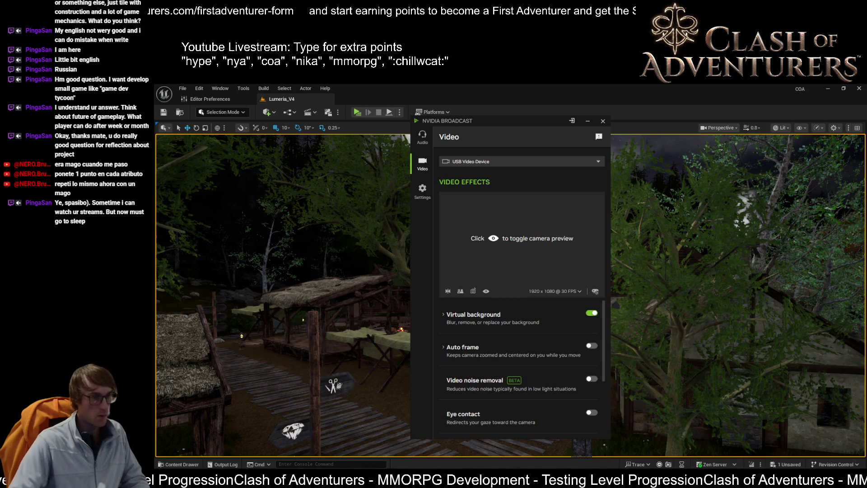
Fly to the lantern post, select and frame its glowing crystal, then open MI_Crystal_3_C
click(657, 354)
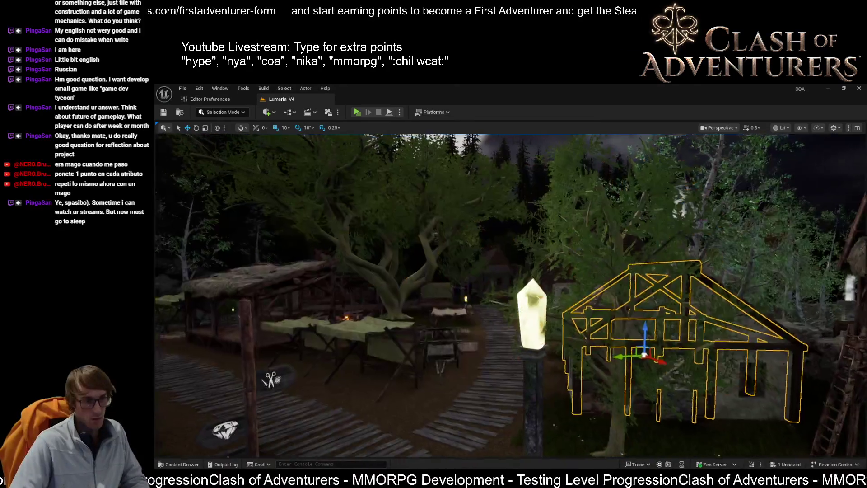
key(w)
scroll(511, 293, down, 2)
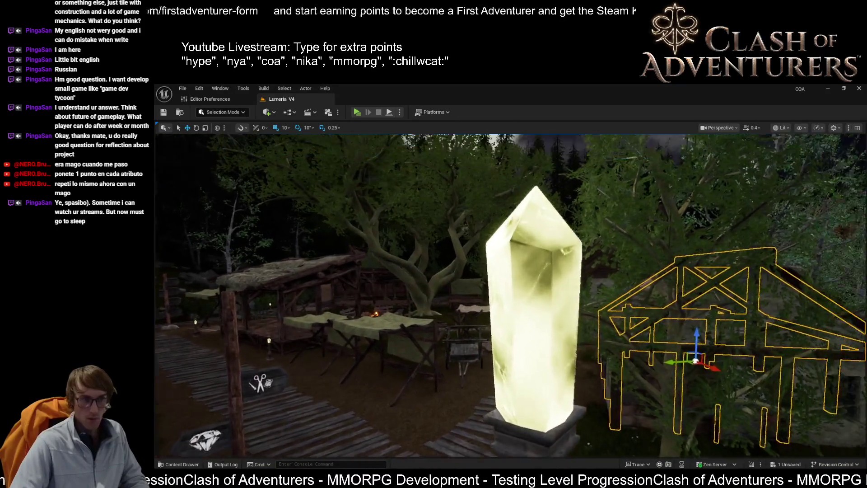
drag(515, 293, 534, 291)
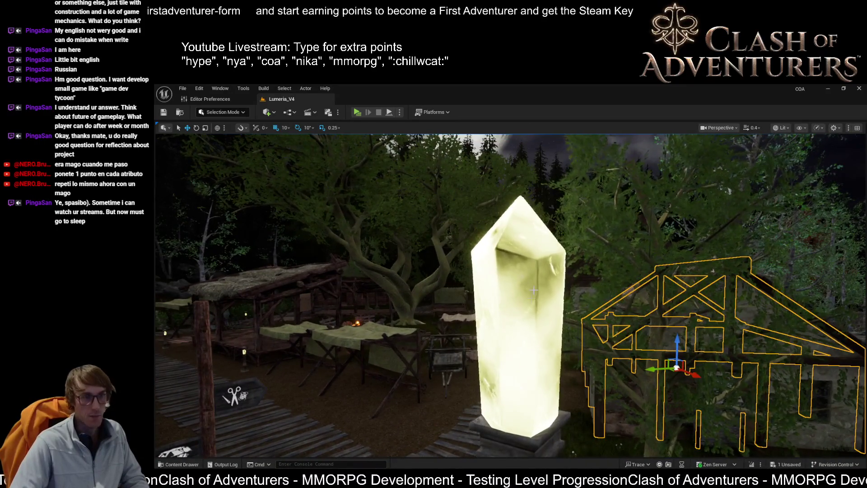
drag(534, 291, 556, 276)
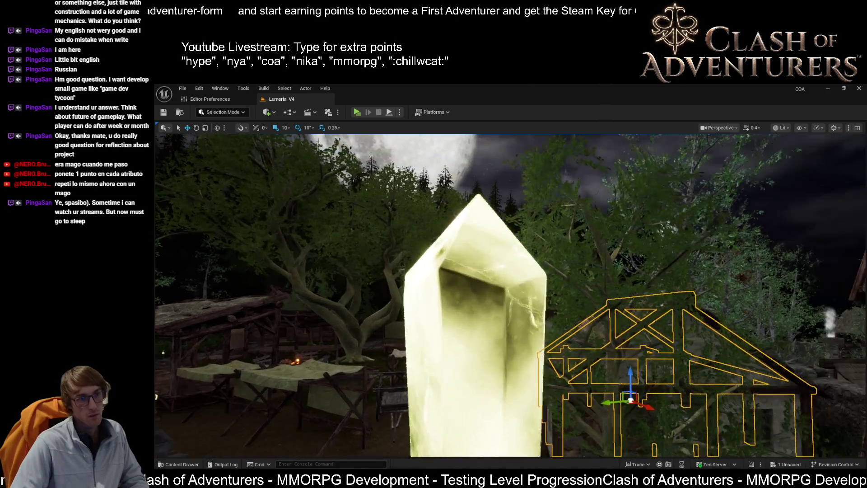
click(474, 316)
key(f)
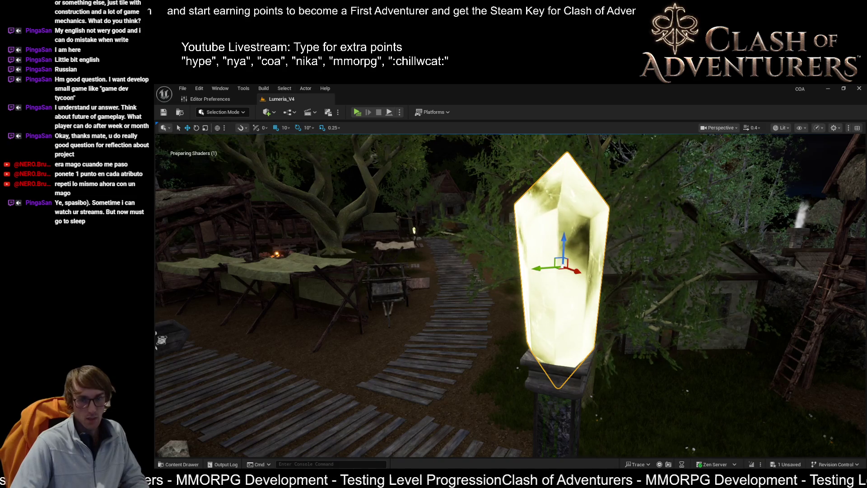
double_click(547, 190)
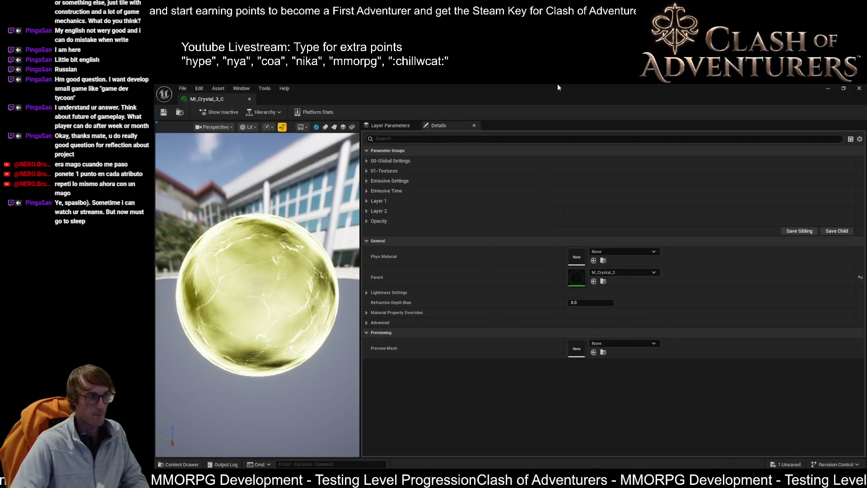
key(alt+Tab)
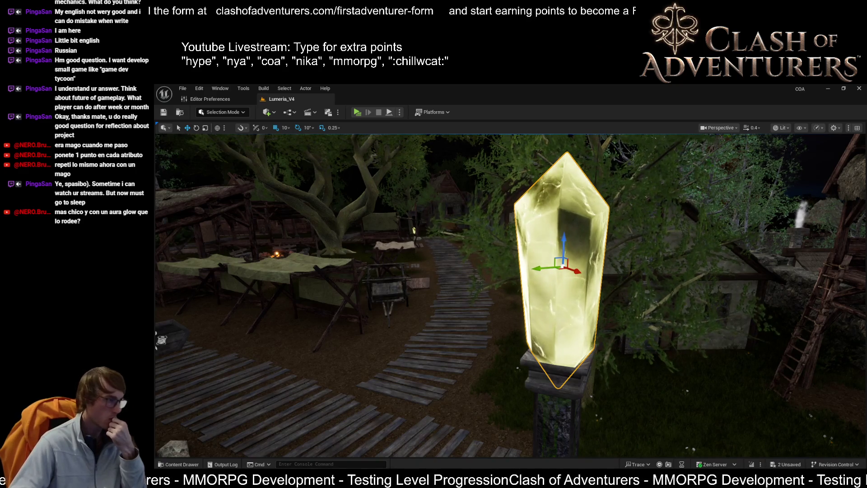
mouse_move(511, 294)
mouse_down()
mouse_move(341, 289)
mouse_move(303, 308)
mouse_move(360, 292)
mouse_up()
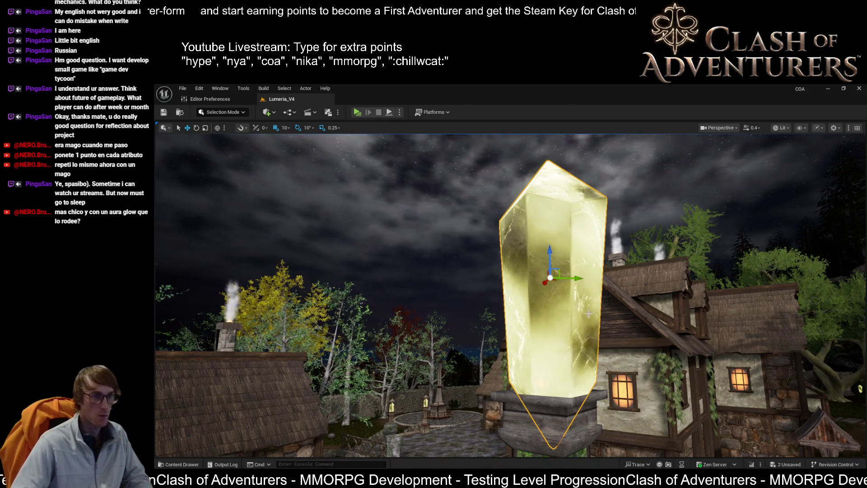
mouse_move(609, 324)
mouse_down()
mouse_move(605, 352)
mouse_move(605, 316)
mouse_move(605, 377)
mouse_up()
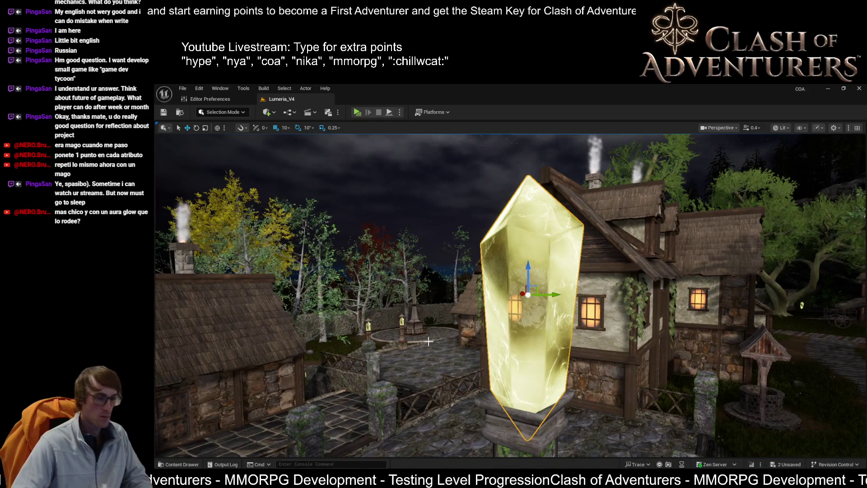
mouse_move(606, 377)
mouse_down()
mouse_move(587, 377)
mouse_move(524, 329)
mouse_up()
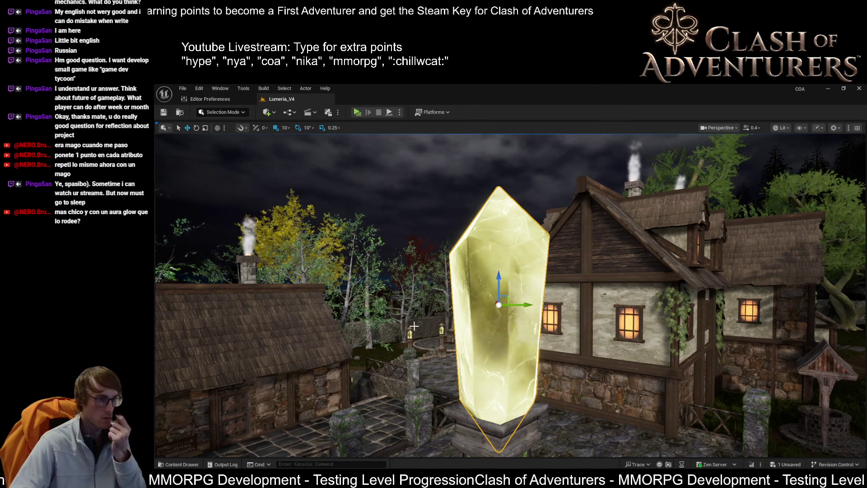
click(388, 228)
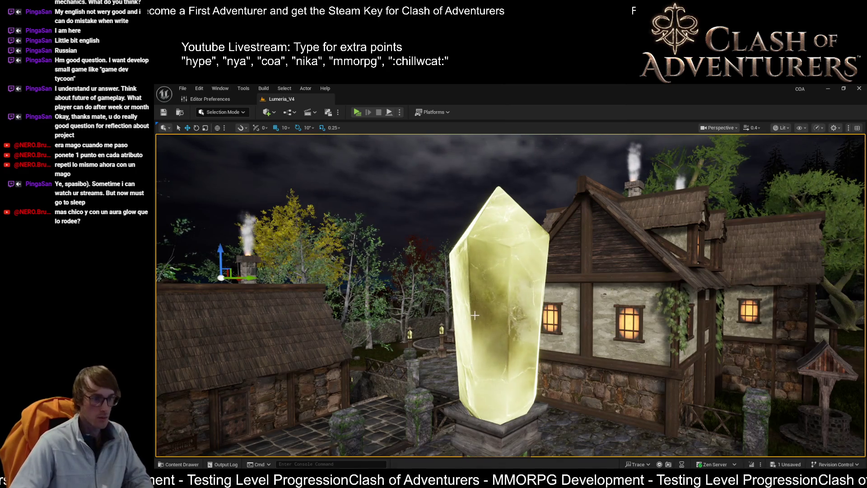
drag(475, 316, 226, 322)
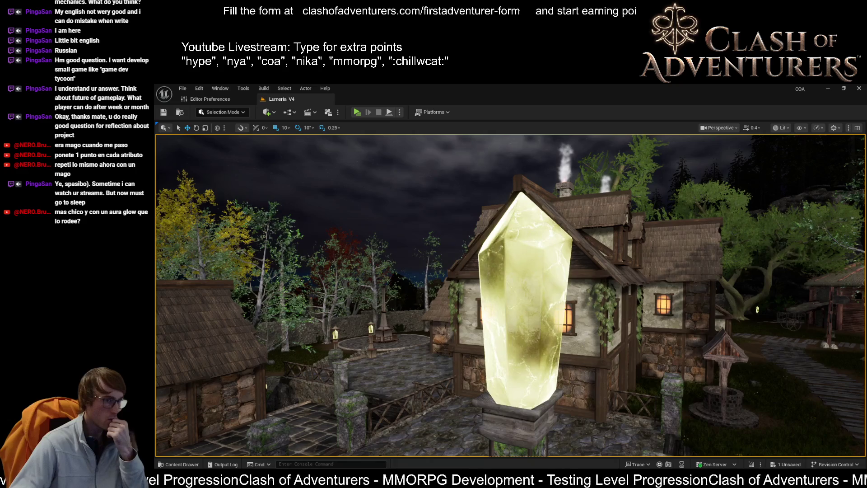
drag(319, 321, 410, 285)
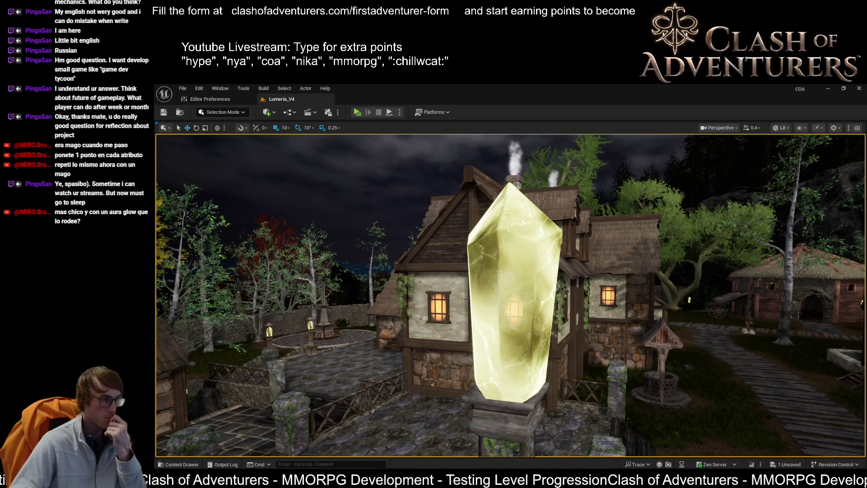
mouse_move(515, 293)
mouse_down()
mouse_move(623, 285)
mouse_move(610, 264)
mouse_move(542, 271)
mouse_move(614, 271)
mouse_move(614, 289)
mouse_up()
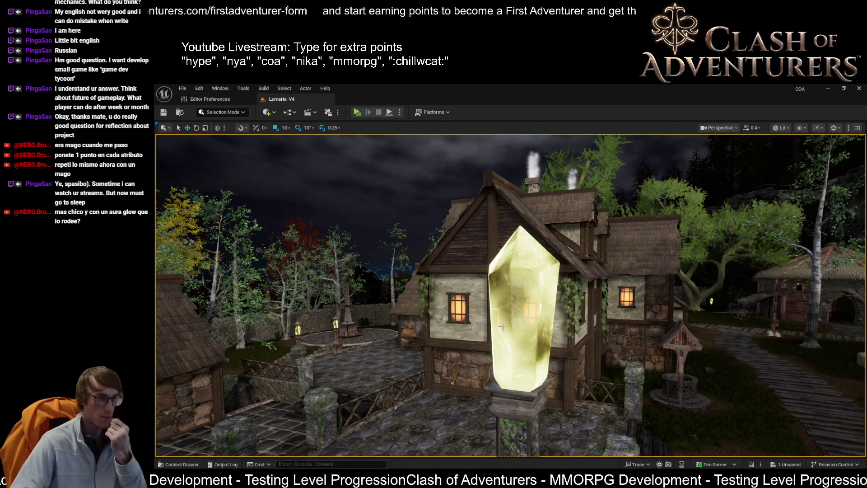
mouse_move(542, 289)
mouse_down()
mouse_move(560, 289)
mouse_move(545, 289)
mouse_up()
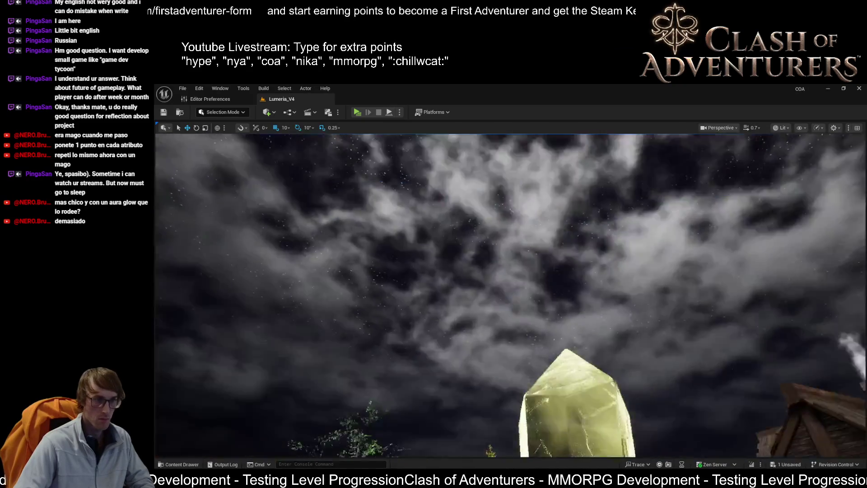
key(ctrl+s)
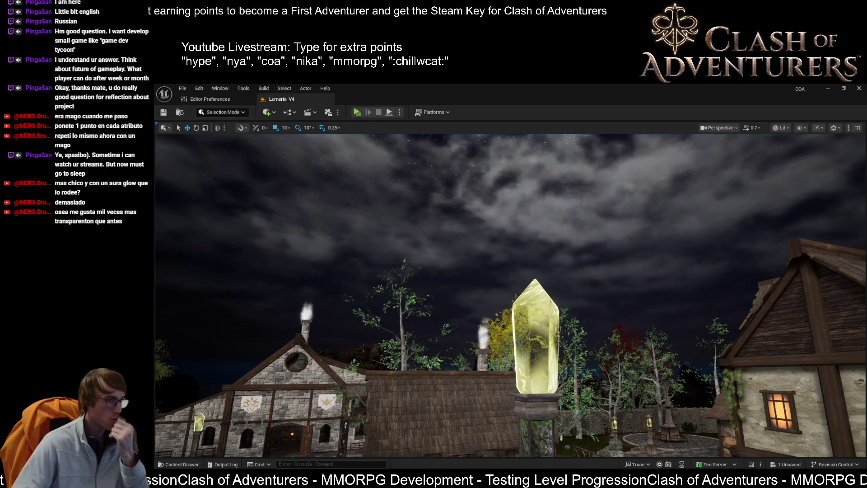
key(Up)
key(Right)
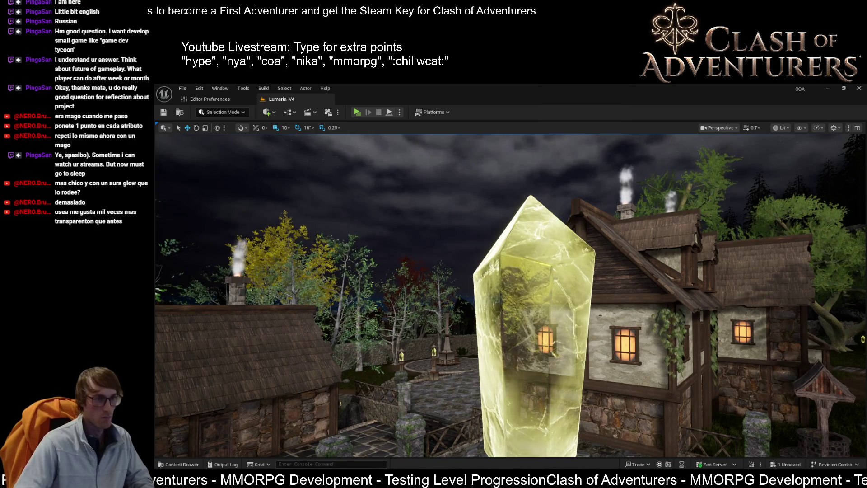
scroll(511, 294, down, 3)
key(Right)
key(s)
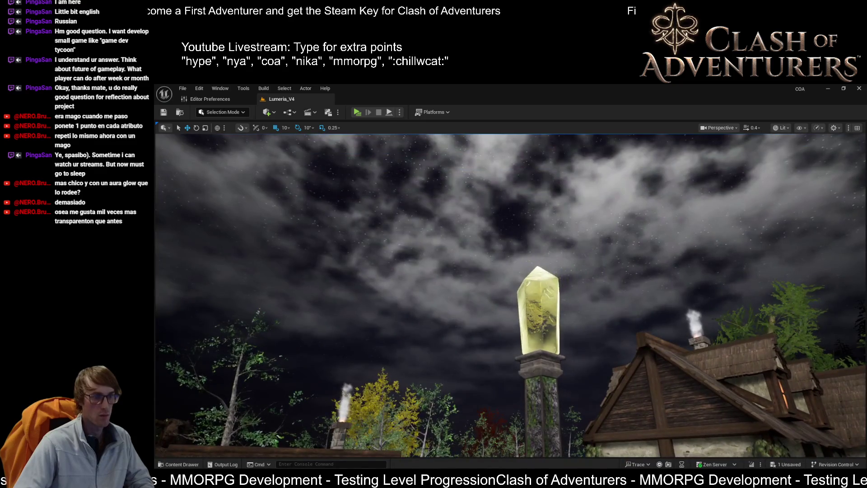
scroll(510, 294, up, 2)
key(s)
key(w)
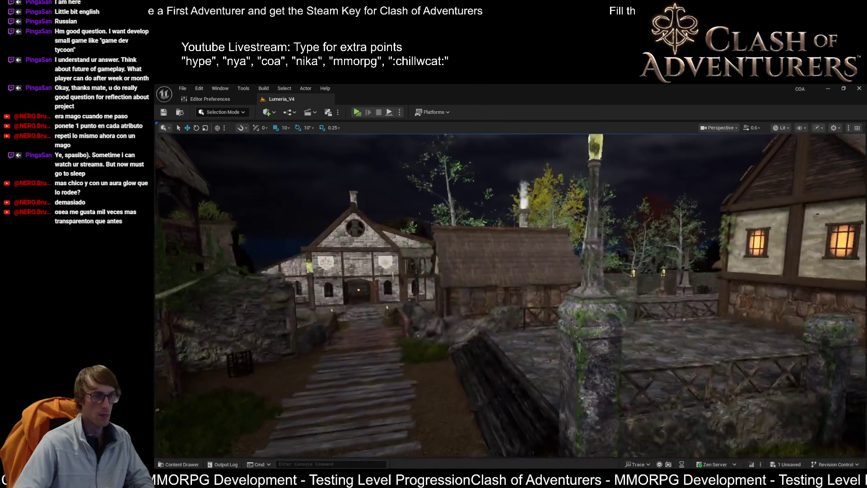
key(s)
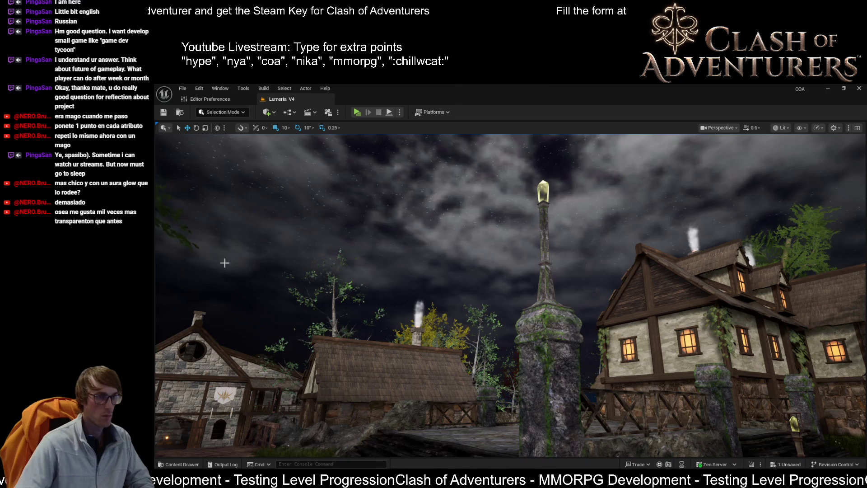
key(w)
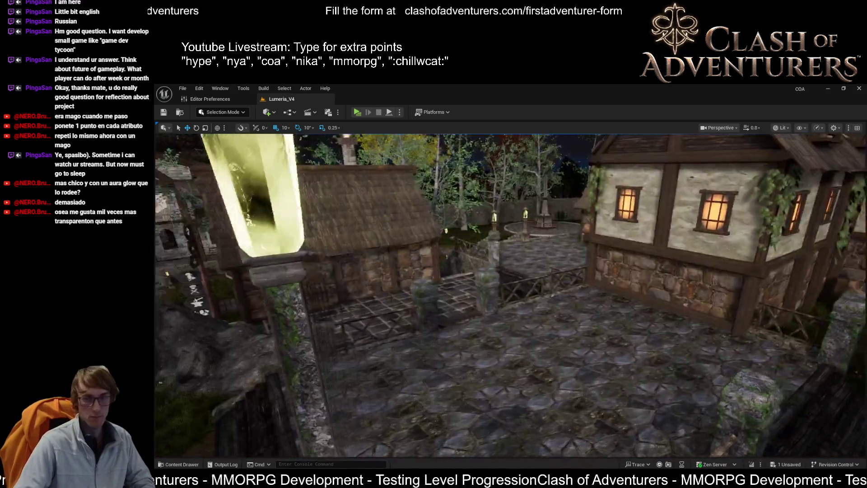
Move the camera to look up at the glowing crystal lantern atop its mossy pedestal
scroll(511, 294, down, 2)
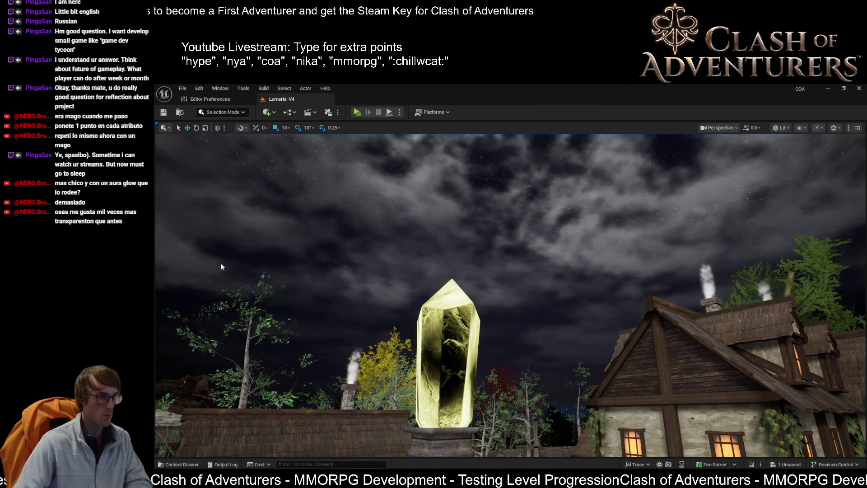
Circle the crystal lantern to reveal its pedestal column and nearby houses, with the village in daylight
drag(511, 294, 442, 321)
mouse_move(247, 201)
mouse_down()
mouse_move(258, 197)
mouse_move(247, 202)
mouse_up()
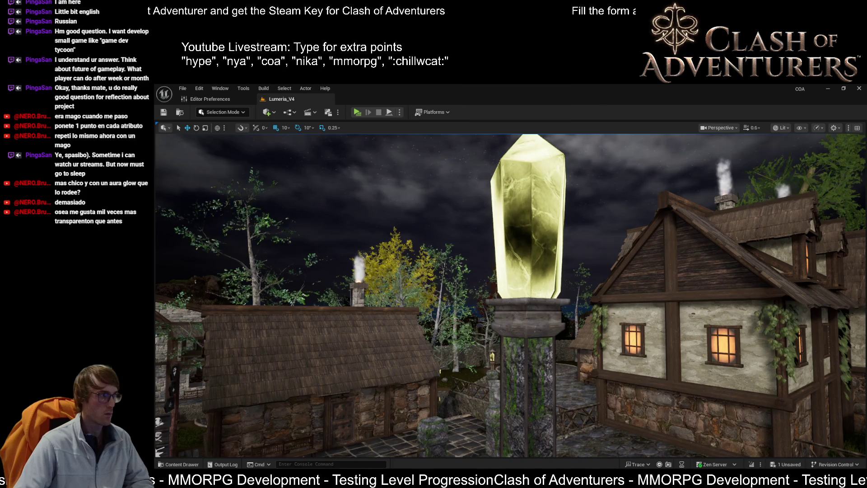
scroll(510, 294, down, 5)
scroll(511, 294, up, 2)
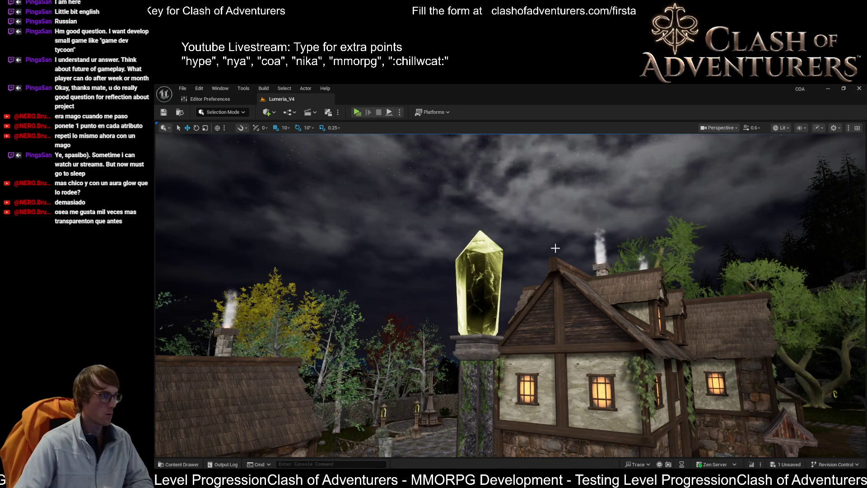
mouse_move(555, 248)
mouse_down()
mouse_move(488, 249)
mouse_move(519, 217)
mouse_move(530, 261)
mouse_move(492, 262)
mouse_move(529, 253)
mouse_up()
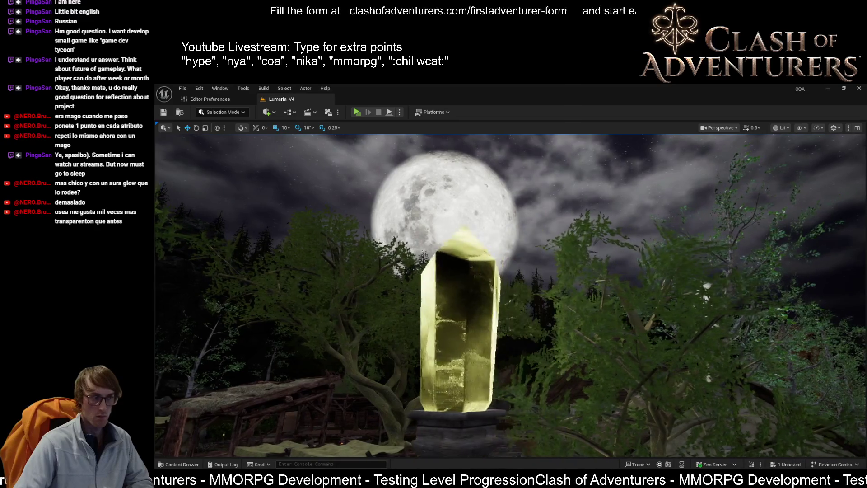
mouse_move(529, 253)
mouse_down()
mouse_move(537, 253)
mouse_move(502, 269)
mouse_move(456, 269)
mouse_move(488, 270)
mouse_up()
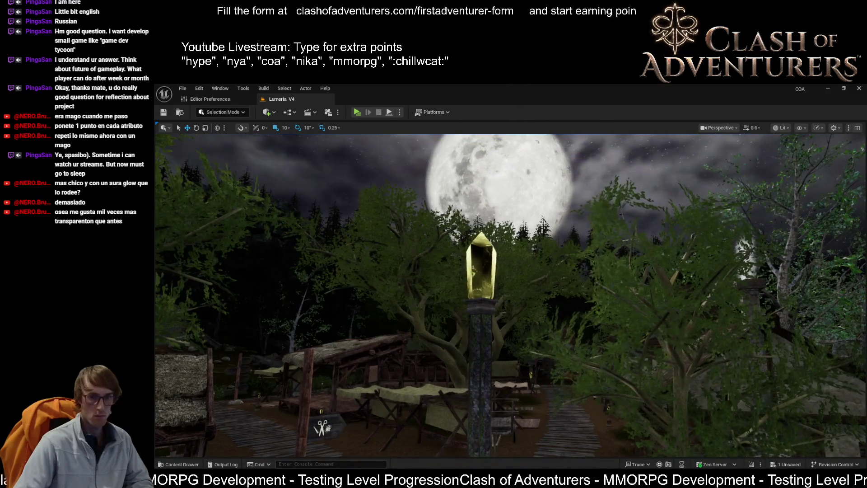
mouse_move(686, 298)
mouse_down()
mouse_move(685, 251)
mouse_move(678, 334)
mouse_move(696, 336)
mouse_move(696, 312)
mouse_move(691, 329)
mouse_move(655, 327)
mouse_move(492, 288)
mouse_up()
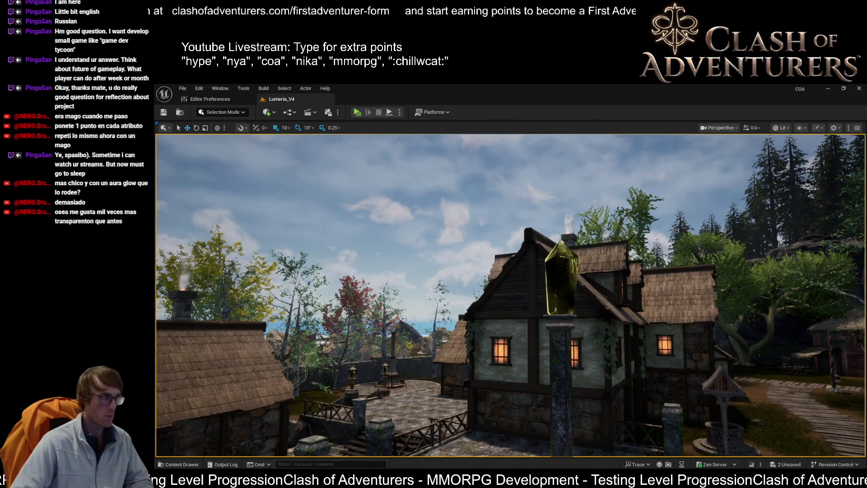
drag(492, 288, 452, 284)
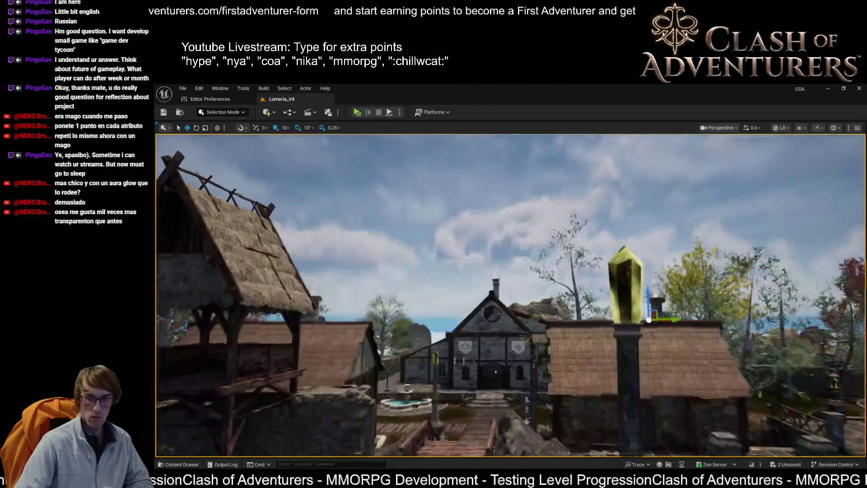
scroll(510, 294, down, 2)
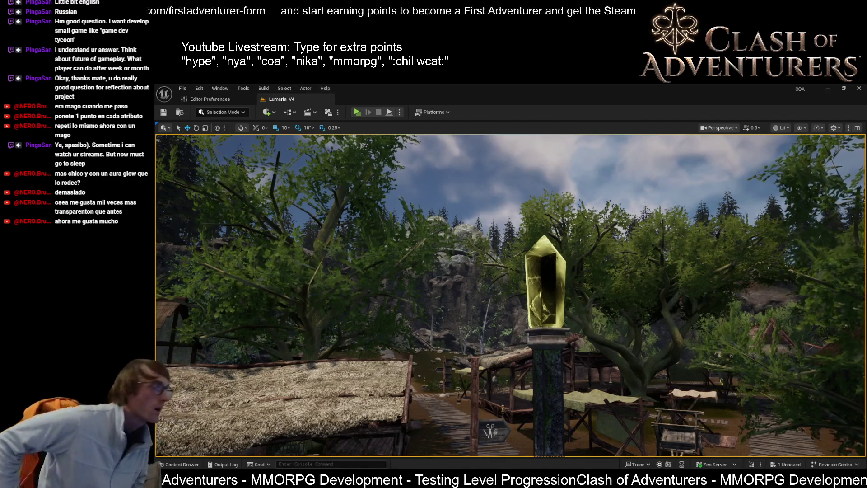
Jump to the village square bookmark and circle the crystal pillar by the stalls
key(1)
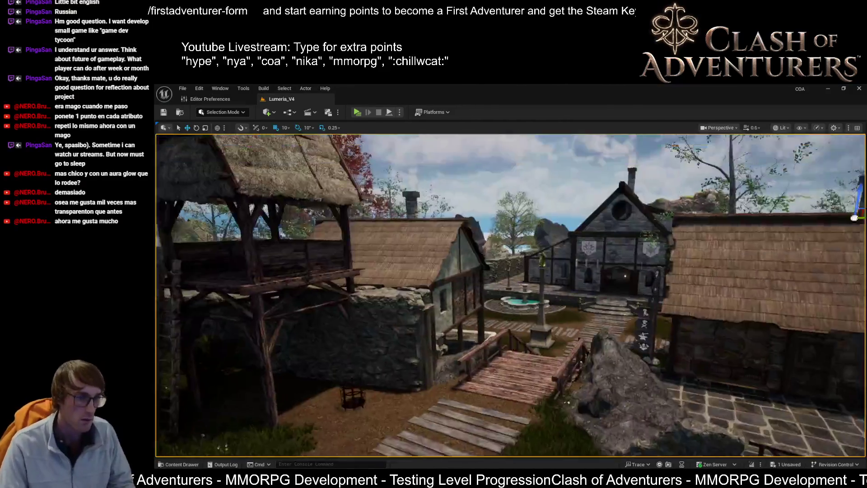
scroll(510, 294, up, 3)
scroll(511, 294, up, 1)
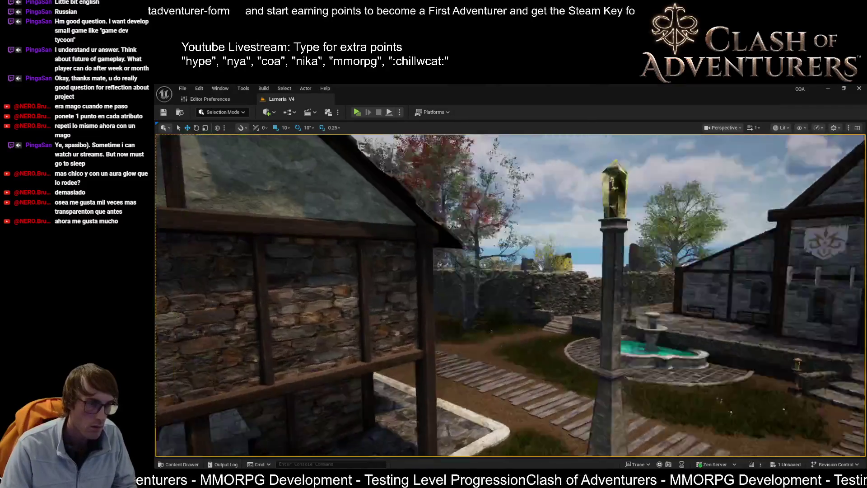
scroll(511, 294, down, 2)
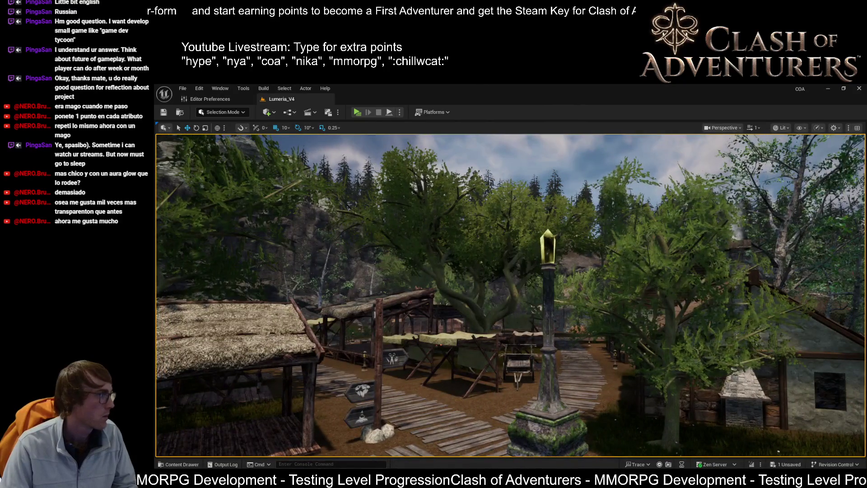
mouse_move(246, 236)
mouse_down()
mouse_move(249, 217)
mouse_move(249, 230)
mouse_move(316, 231)
mouse_up()
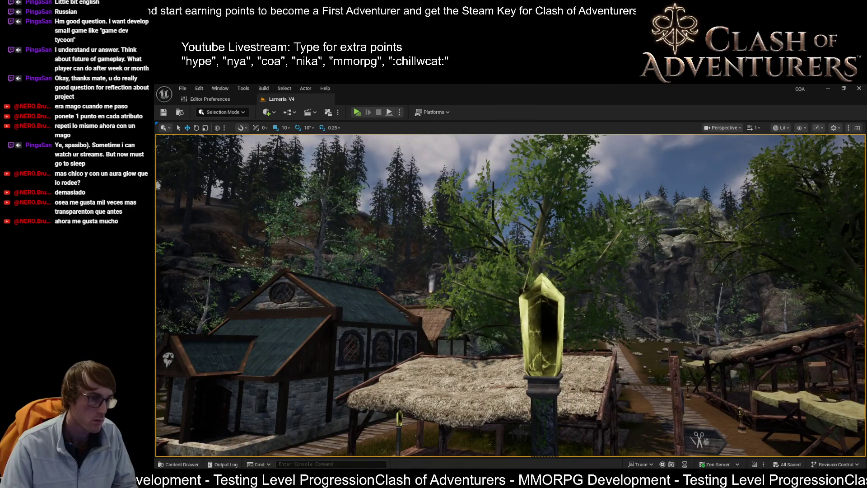
drag(317, 231, 411, 231)
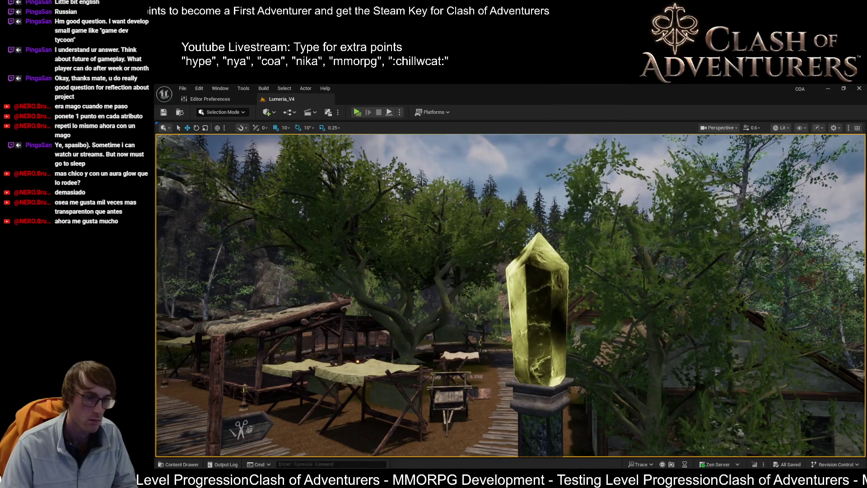
drag(411, 231, 538, 231)
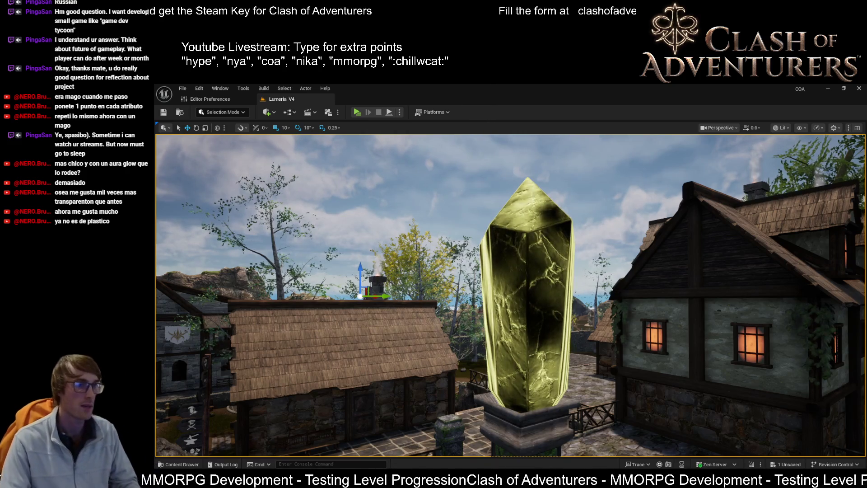
Frame the selected crystal lantern and orbit it toward the trees, watchtower and hall
scroll(540, 304, up, 5)
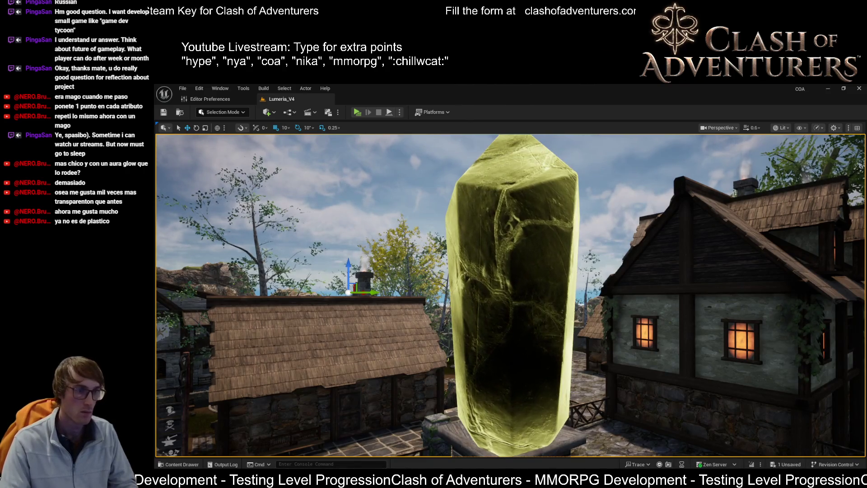
scroll(349, 356, down, 5)
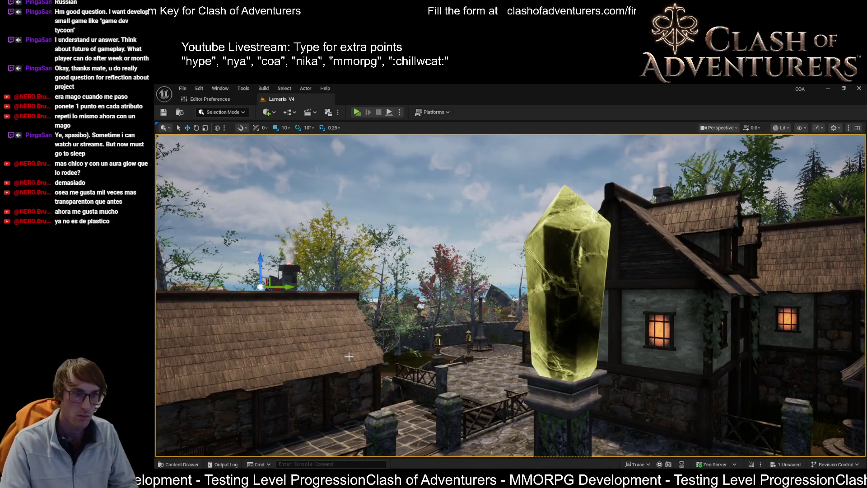
drag(348, 356, 298, 384)
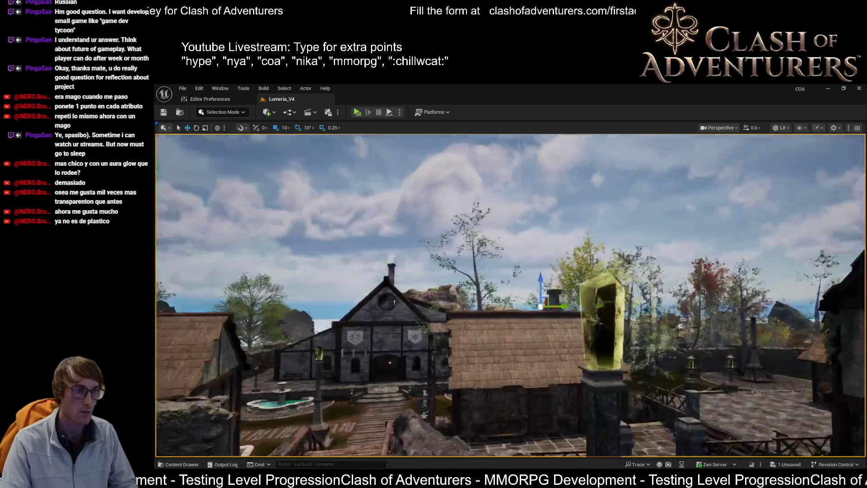
key(f)
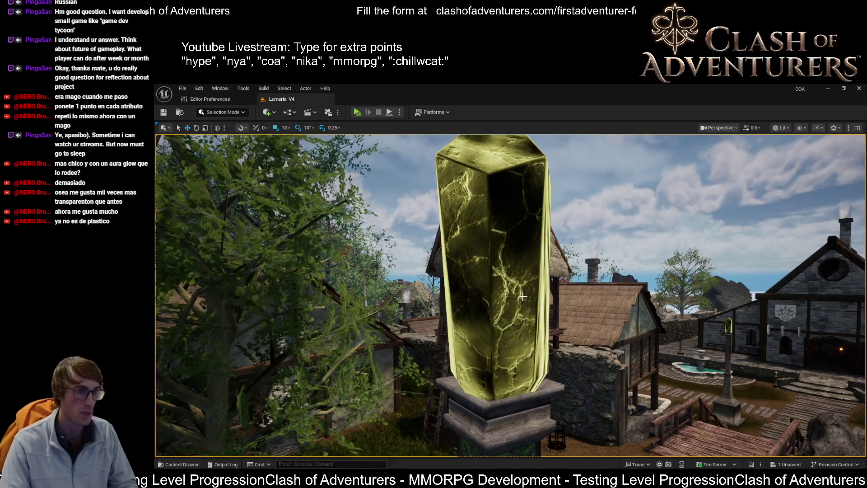
mouse_move(523, 296)
mouse_down()
mouse_move(511, 304)
mouse_move(486, 285)
mouse_up()
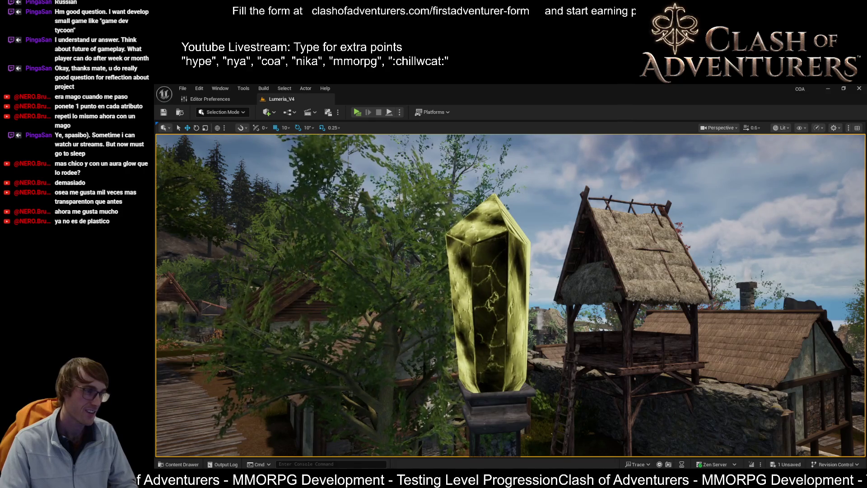
key(f)
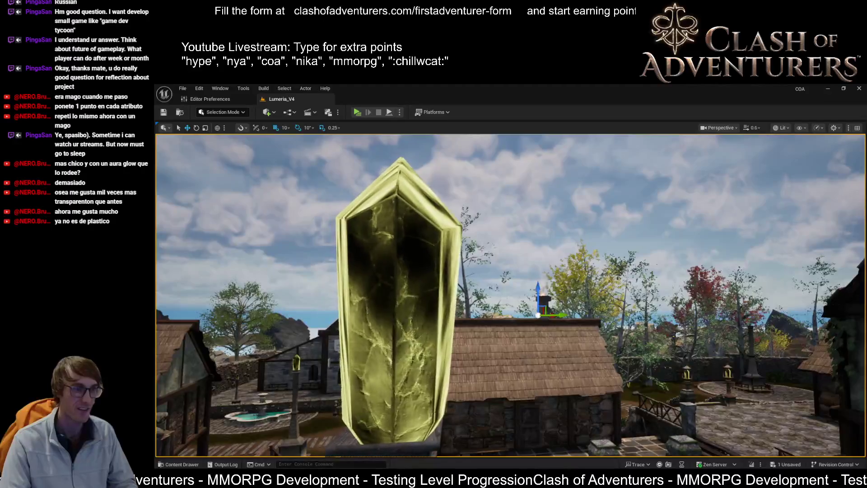
drag(510, 294, 442, 294)
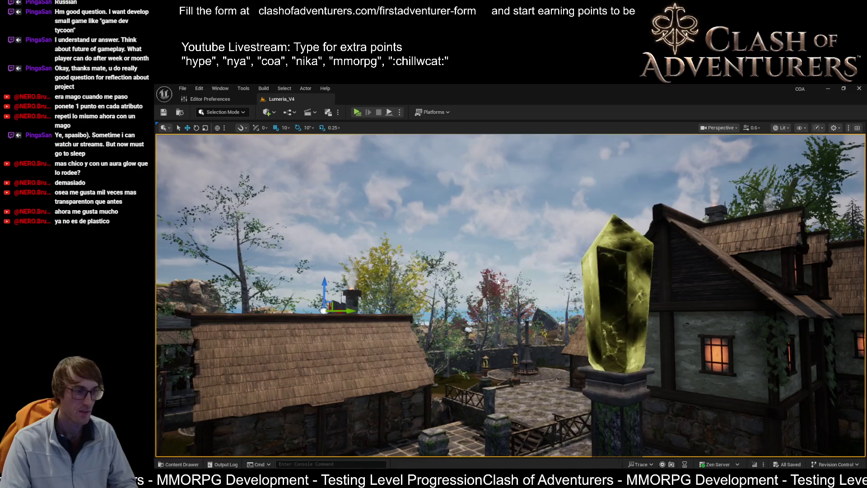
drag(497, 281, 578, 282)
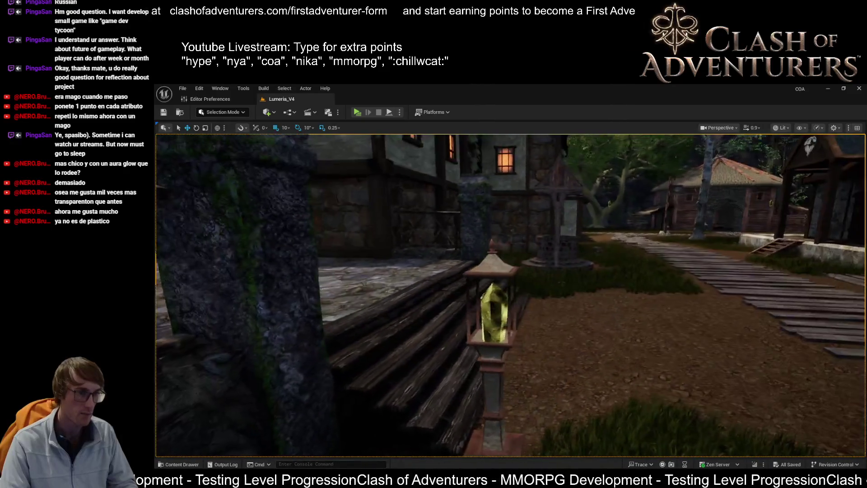
Fly across the village to the fenced stone courtyard, then bring up Discord's #fan-art channel
mouse_move(530, 310)
mouse_down()
mouse_move(506, 311)
mouse_move(506, 325)
mouse_move(511, 307)
mouse_move(542, 310)
mouse_up()
mouse_move(483, 359)
mouse_down()
mouse_move(443, 359)
mouse_move(490, 361)
mouse_up()
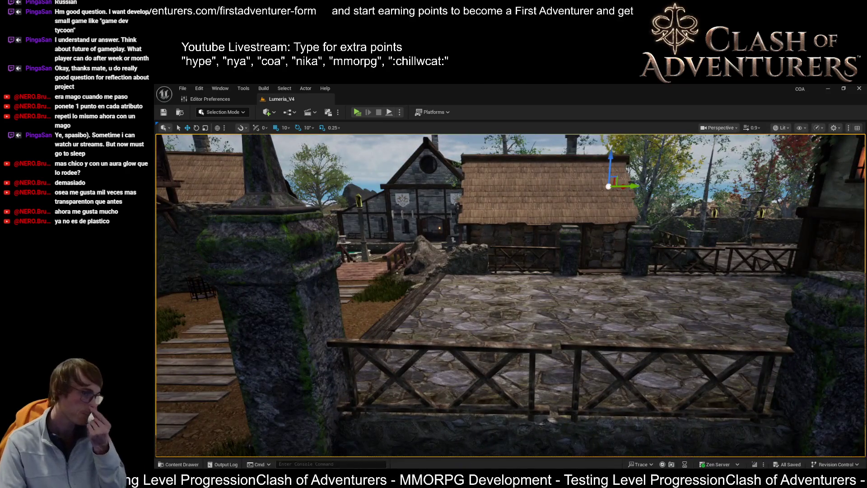
mouse_move(342, 481)
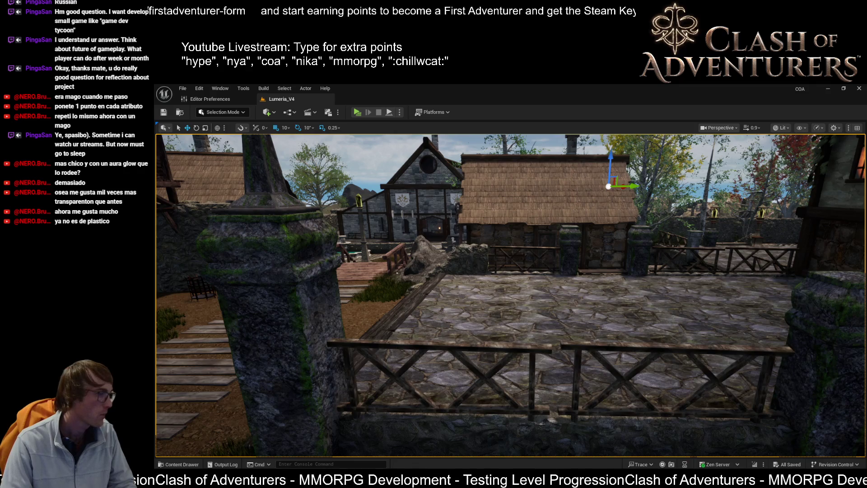
key(alt+Tab)
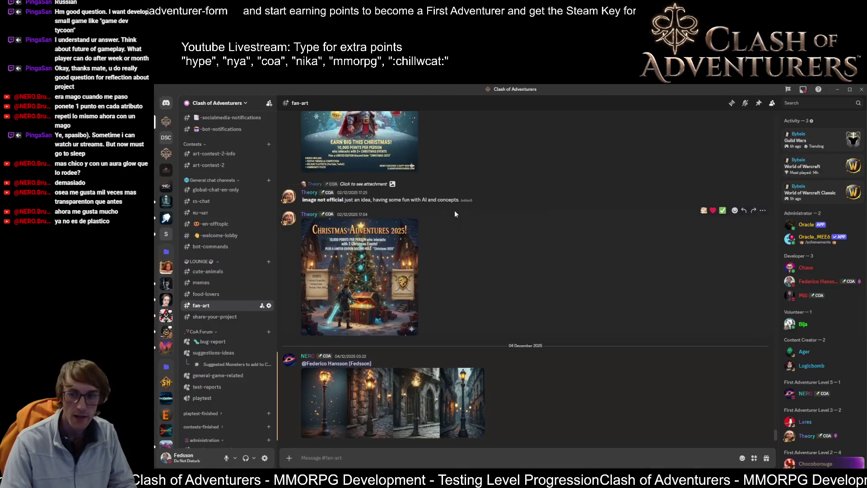
Enlarge the four-lamppost fan art, zoom in on the carved lamppost base, then return to Unreal Editor
click(392, 414)
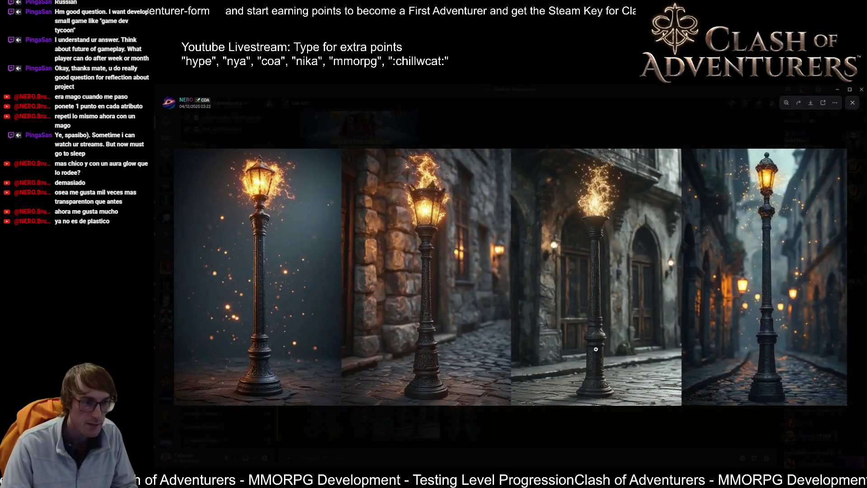
click(604, 255)
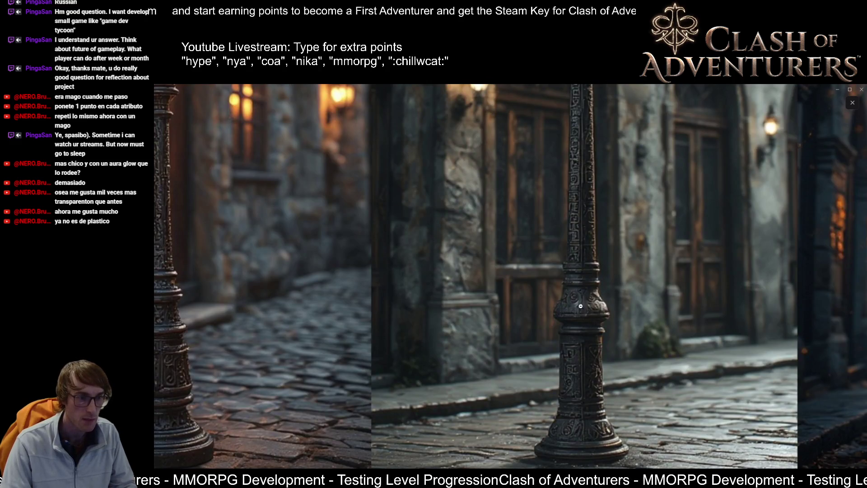
click(599, 258)
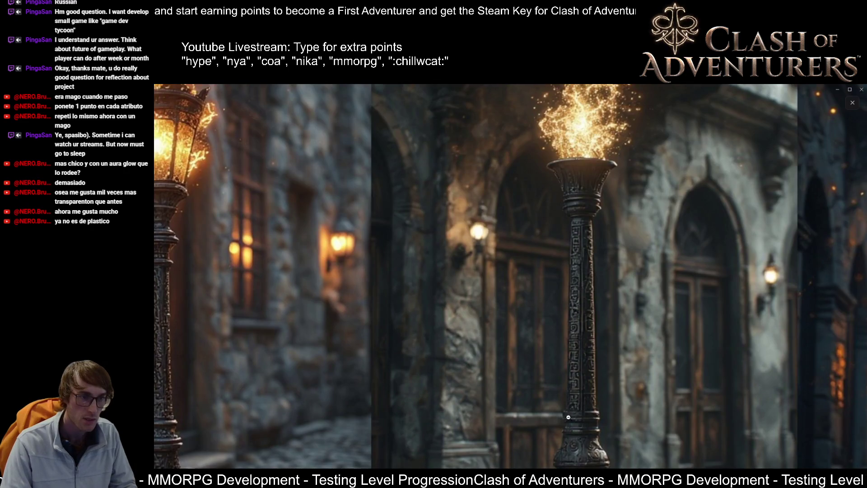
scroll(583, 343, down, 3)
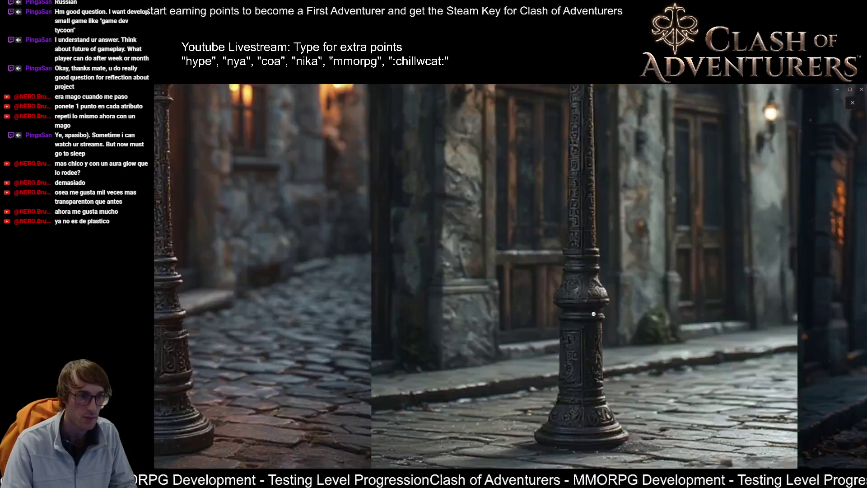
click(600, 312)
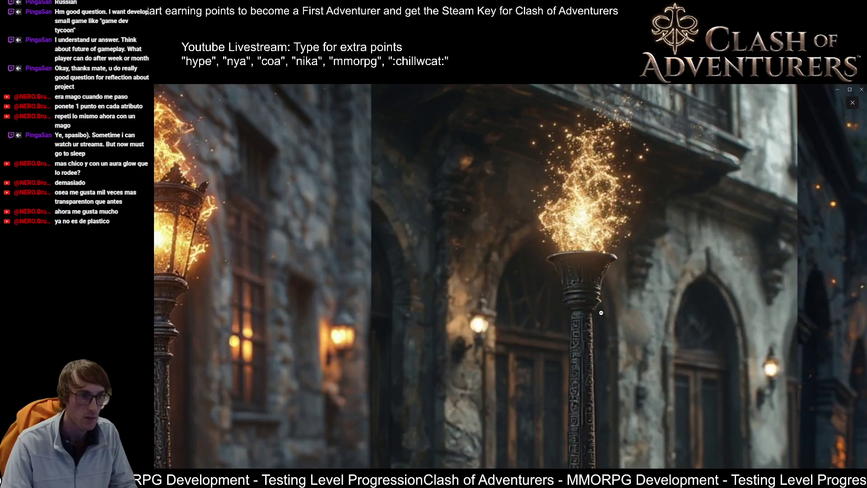
click(603, 314)
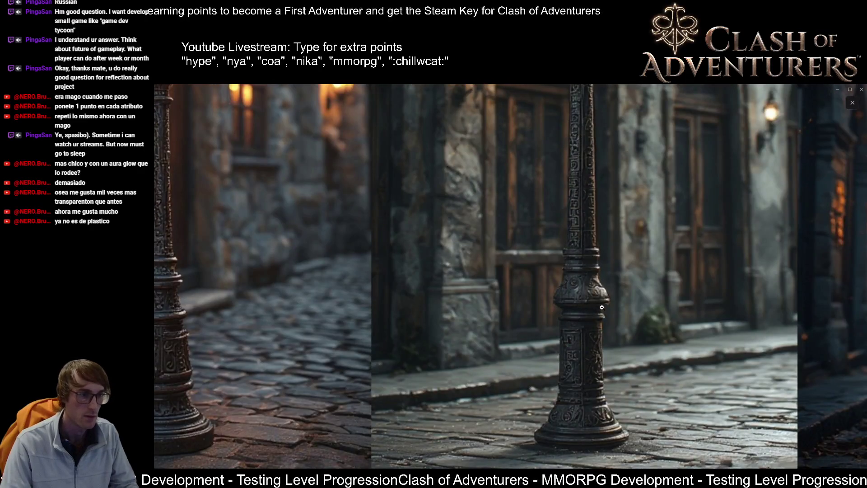
key(Escape)
key(alt+Tab)
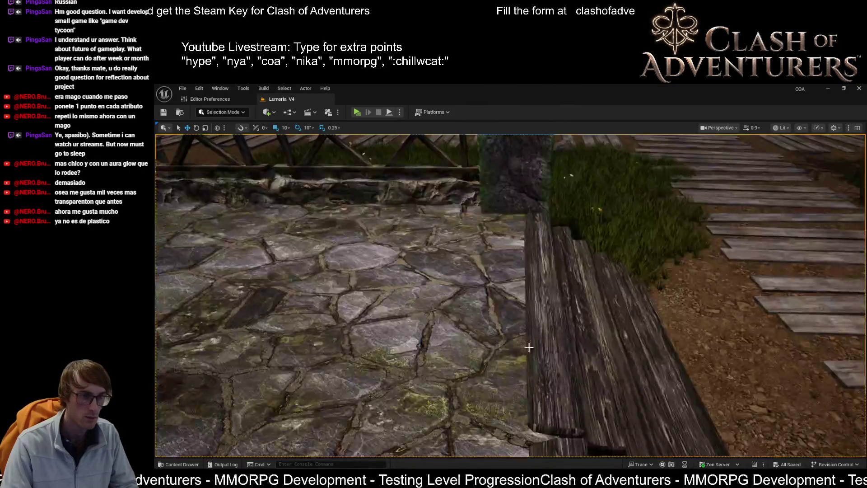
Select the wooden bench, the stone tower and the large wooden plank while flying around the tower
click(530, 348)
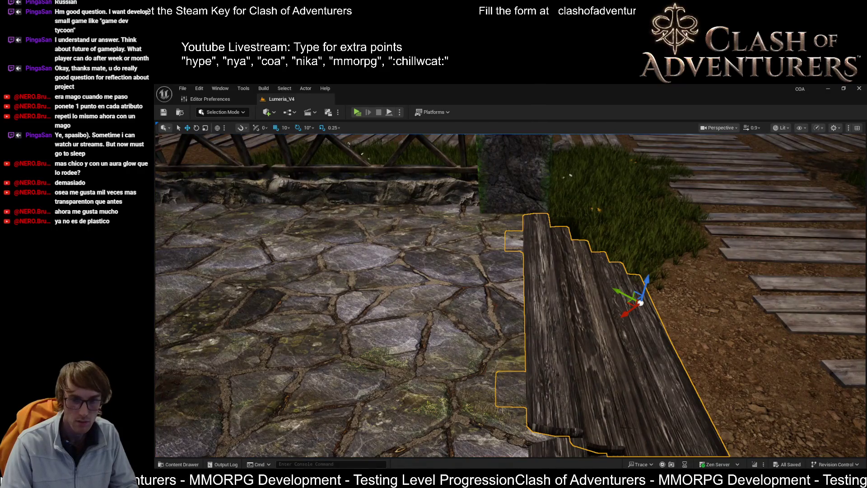
drag(510, 294, 609, 429)
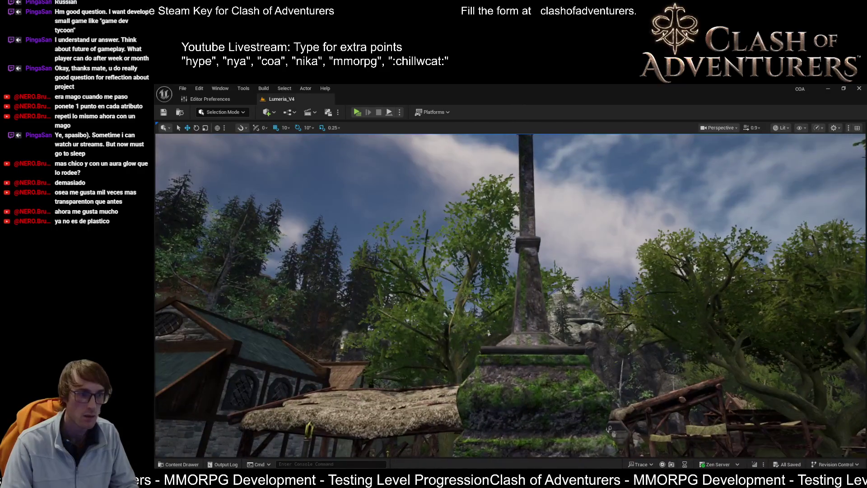
click(539, 333)
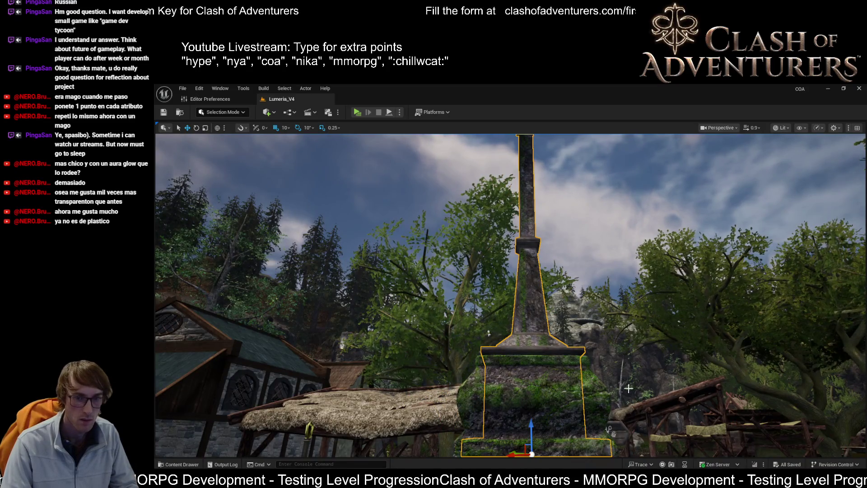
drag(488, 333, 479, 402)
click(479, 402)
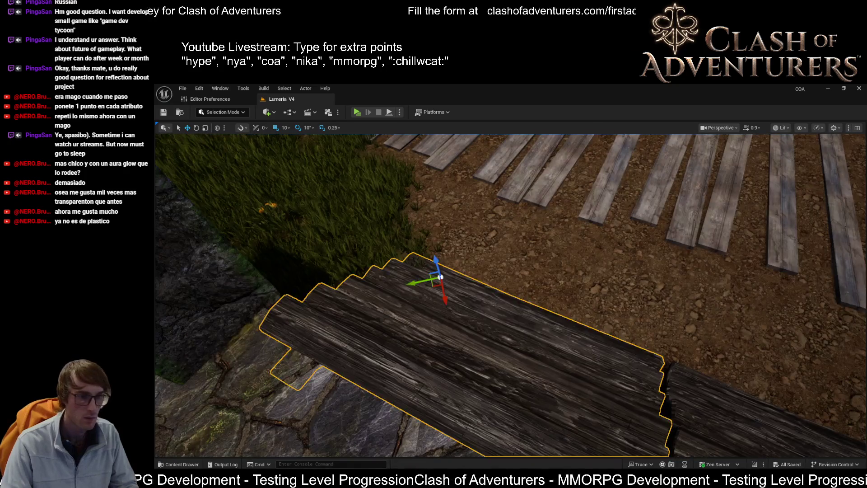
drag(581, 342, 456, 357)
click(455, 357)
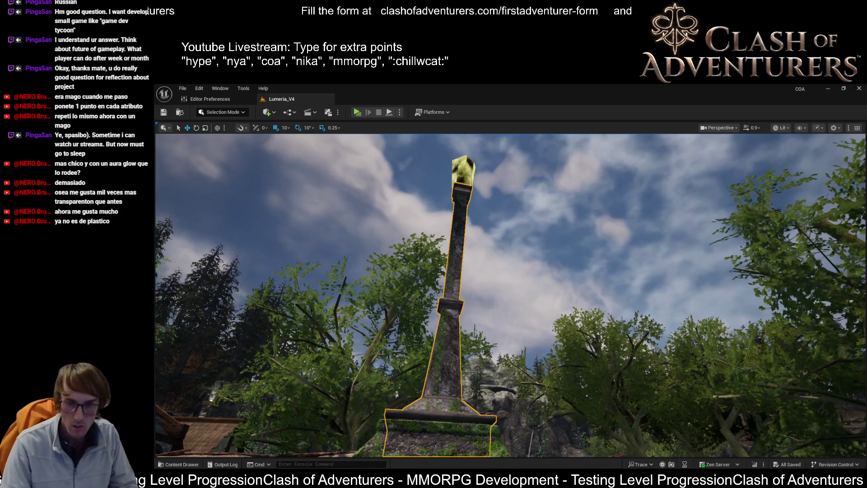
Fly past the obelisk base and tree across the village and select the boardwalk
click(396, 395)
drag(598, 365, 598, 317)
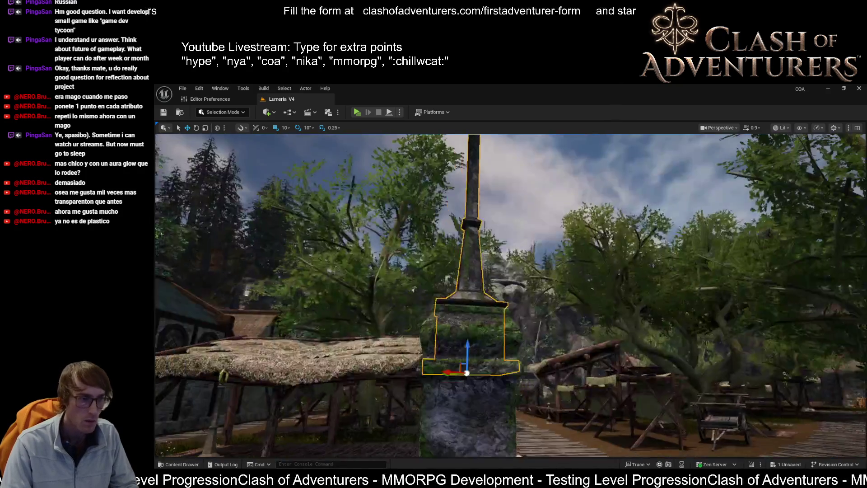
drag(705, 338, 626, 337)
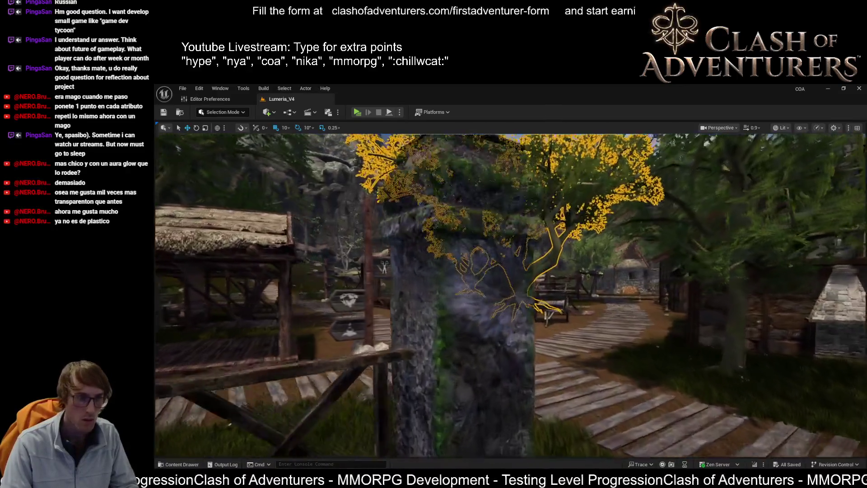
drag(659, 384, 658, 354)
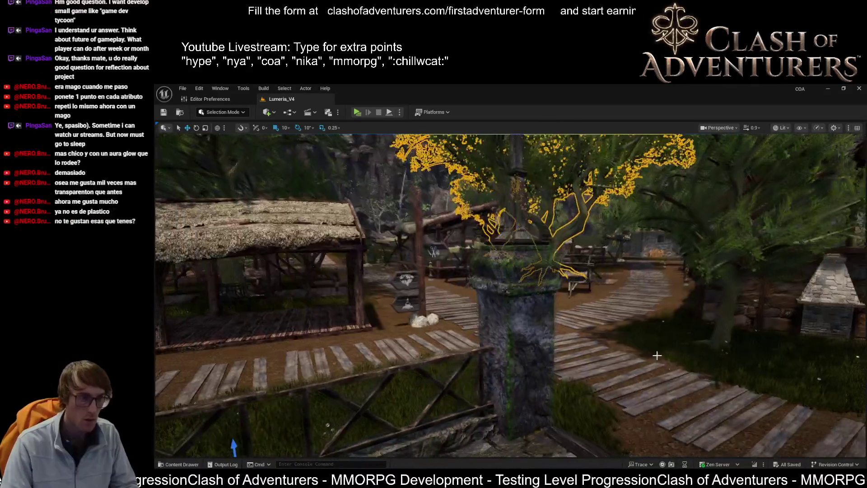
click(678, 388)
mouse_move(677, 387)
mouse_down()
mouse_move(678, 316)
mouse_move(678, 407)
mouse_move(678, 389)
mouse_up()
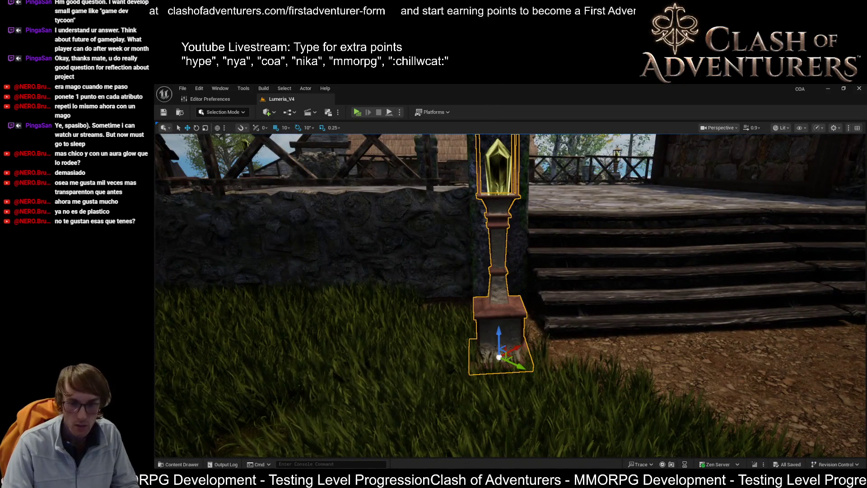
key(f)
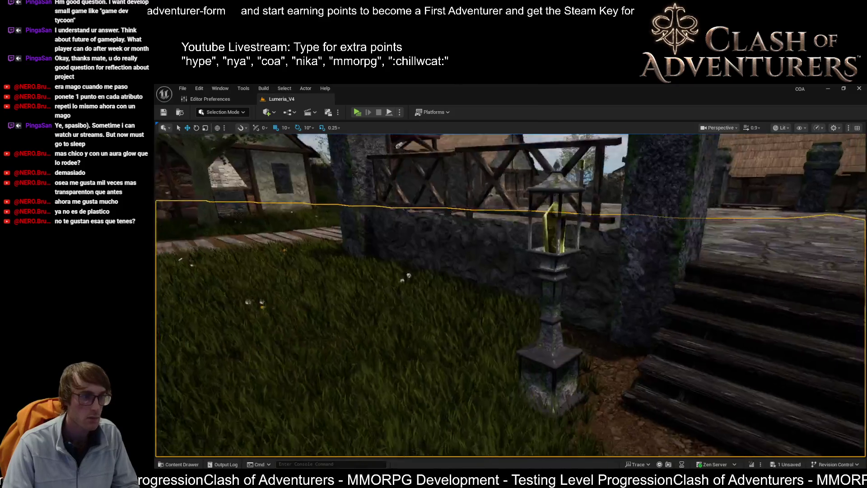
key(s)
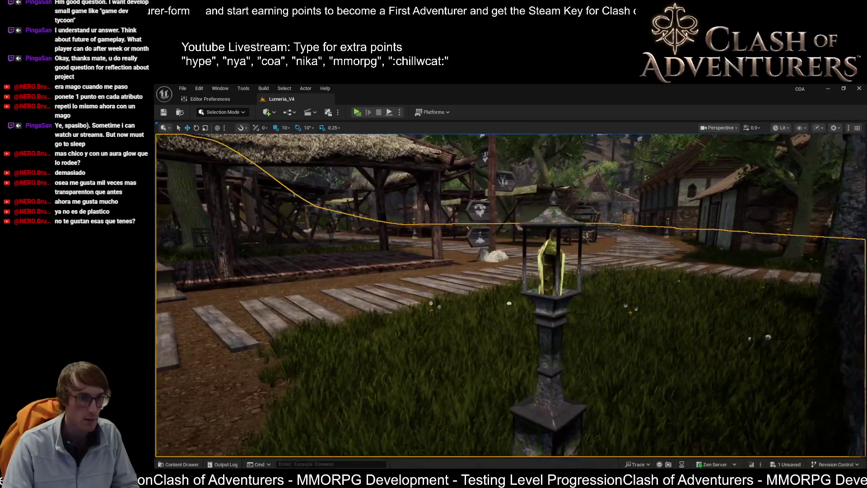
key(d)
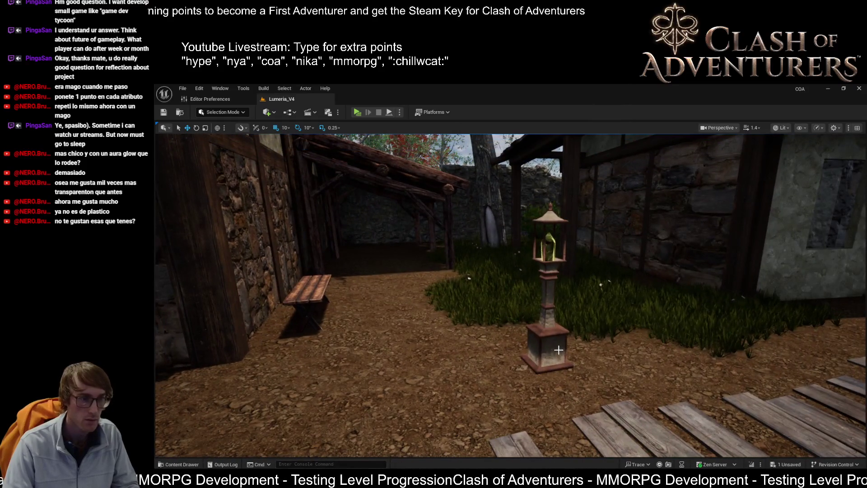
Select the lantern post on the dirt and frame it at eye level beside the path
click(558, 349)
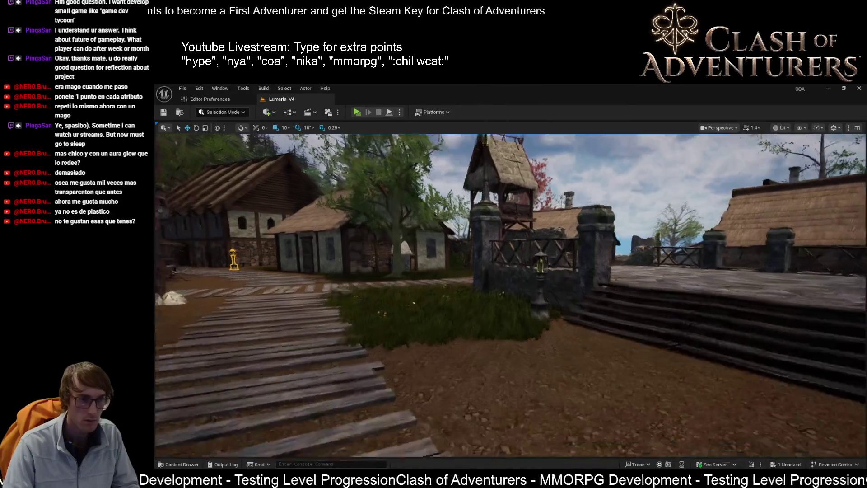
key(w)
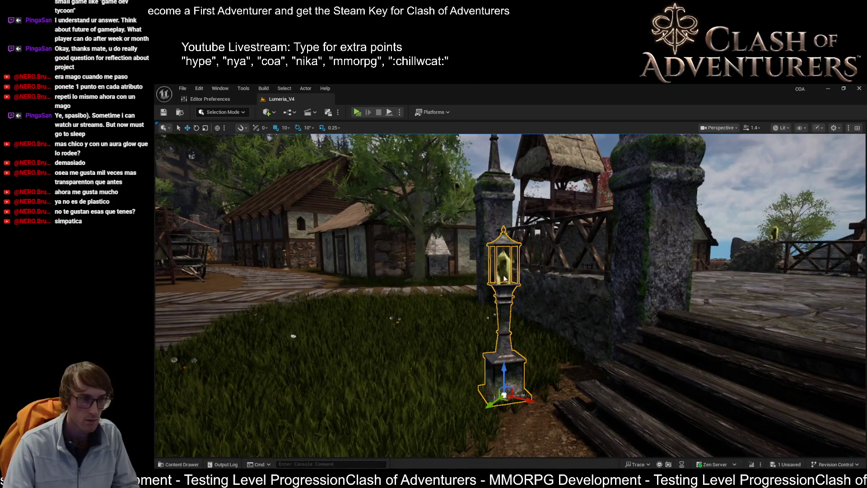
key(w)
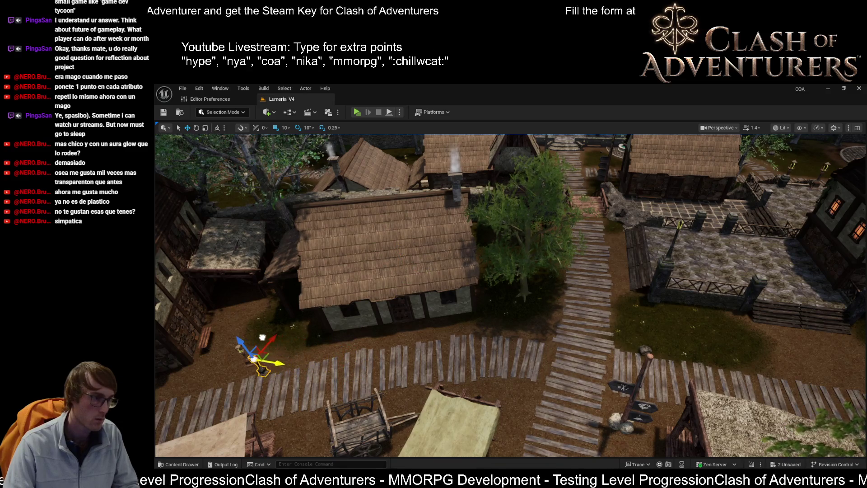
key(f)
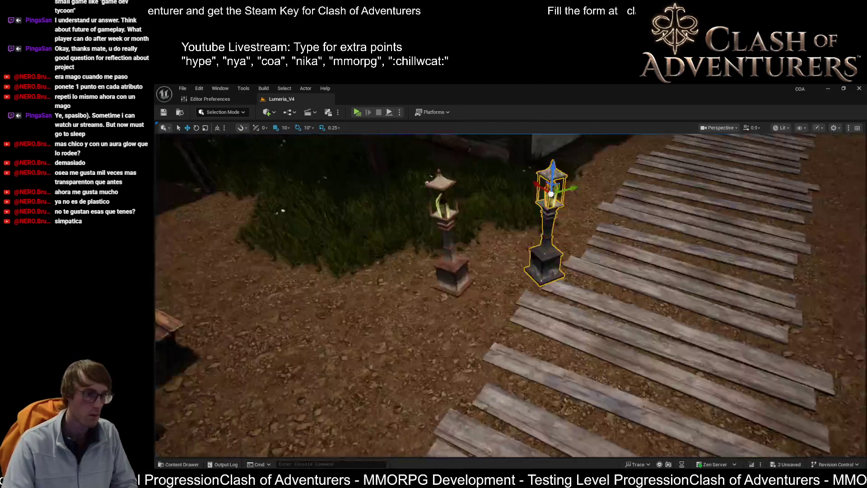
mouse_move(478, 271)
mouse_down()
mouse_move(478, 356)
mouse_move(478, 348)
mouse_move(470, 357)
mouse_move(466, 345)
mouse_move(477, 340)
mouse_move(481, 317)
mouse_up()
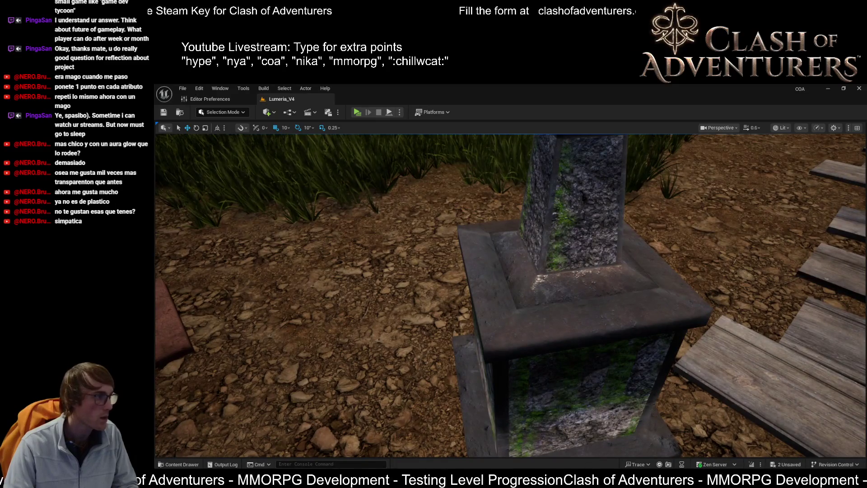
Select the mossy stone pedestal and orbit it to check its placement beside the boardwalk
click(530, 283)
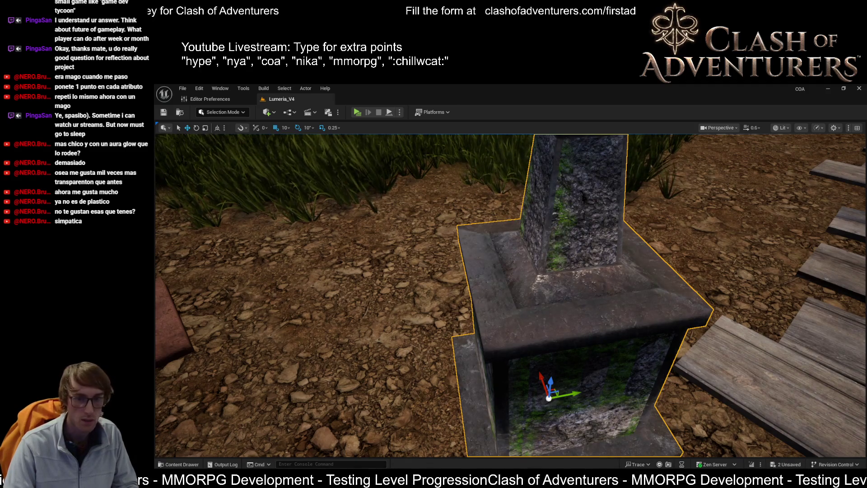
mouse_move(587, 343)
mouse_down()
mouse_move(612, 337)
mouse_move(583, 325)
mouse_move(620, 361)
mouse_move(607, 363)
mouse_move(619, 345)
mouse_up()
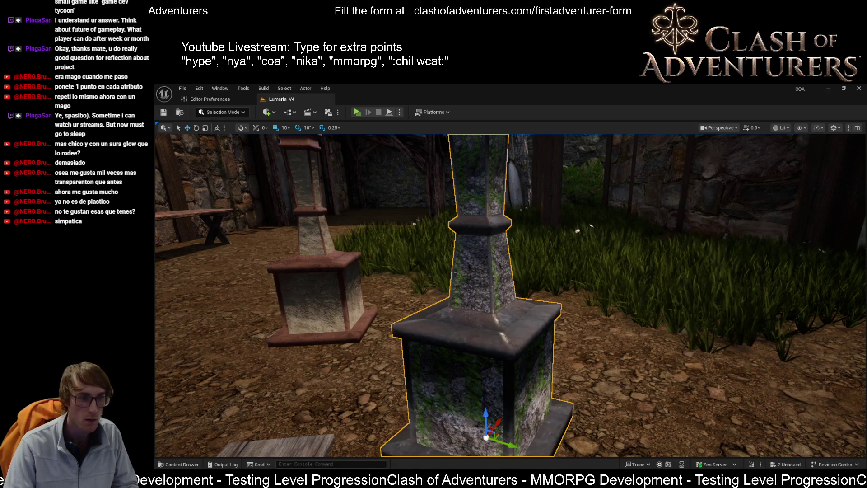
mouse_move(555, 385)
mouse_down()
mouse_move(501, 382)
mouse_move(567, 367)
mouse_up()
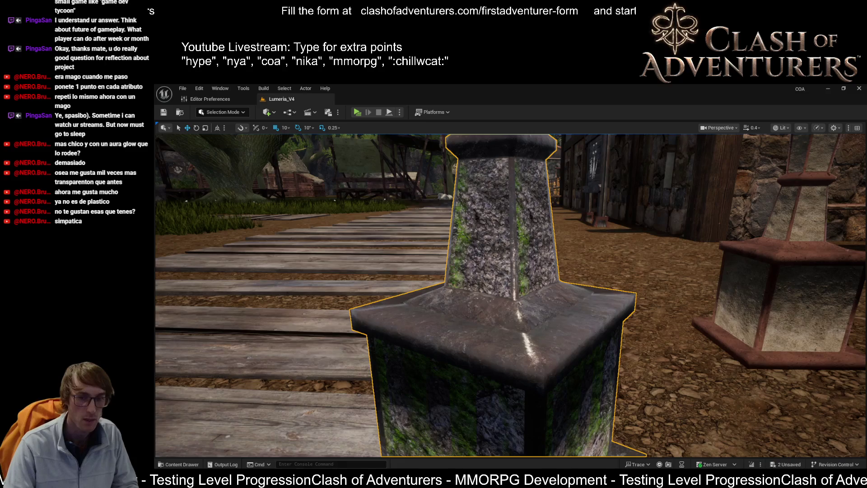
drag(632, 408, 361, 396)
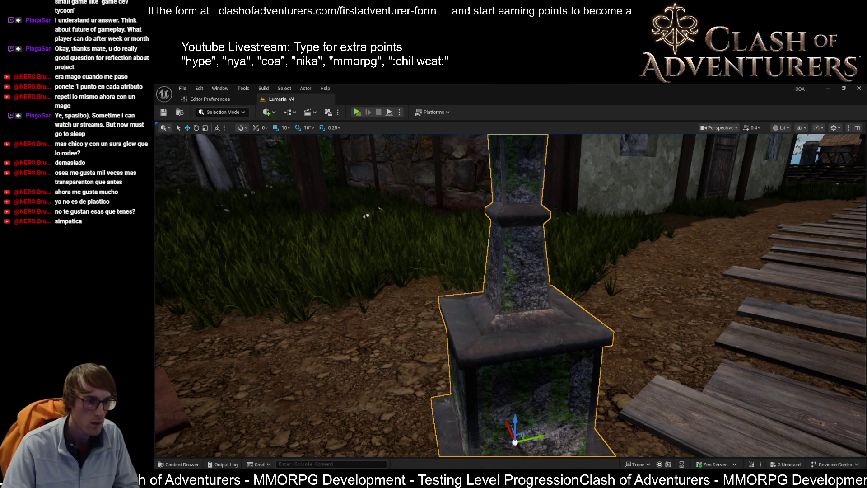
mouse_move(510, 294)
mouse_down()
mouse_move(407, 293)
mouse_move(700, 294)
mouse_up()
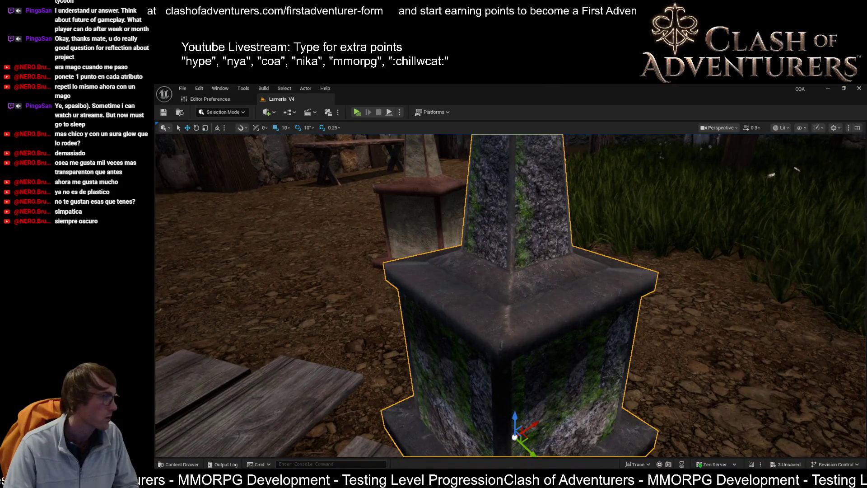